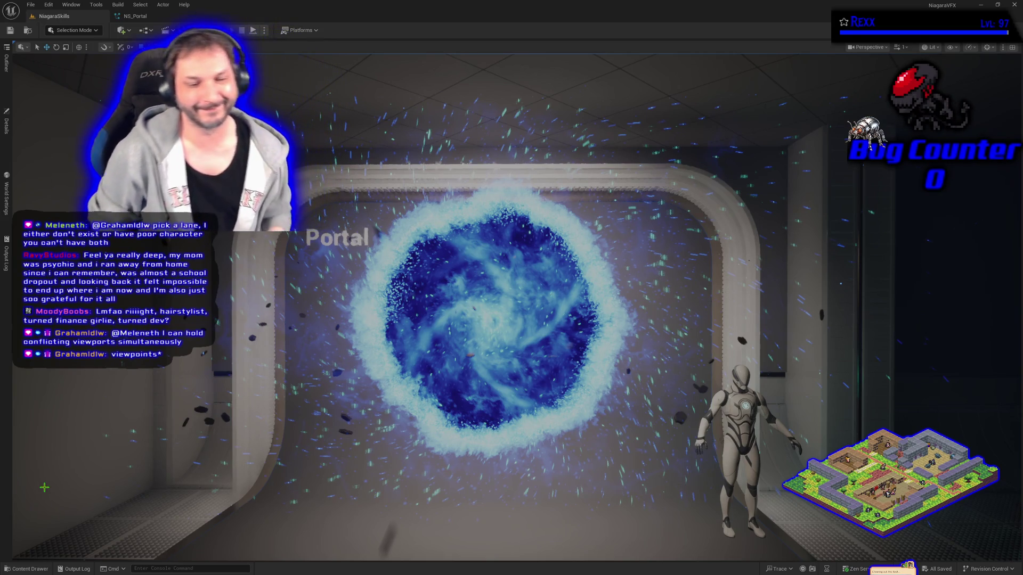
Step: Fly the viewport camera toward the blue portal in the doorway
mouse_move(334, 395)
mouse_down()
mouse_move(298, 395)
mouse_move(334, 395)
mouse_up()
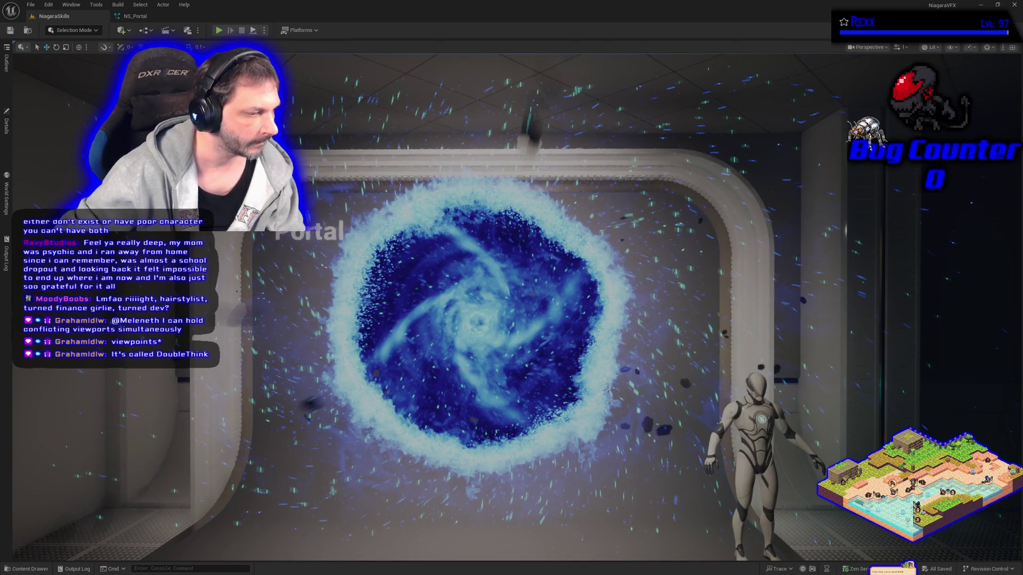
Step: Fly forward and turn until the portal fills the view, with the mannequin beside it
drag(437, 397, 431, 379)
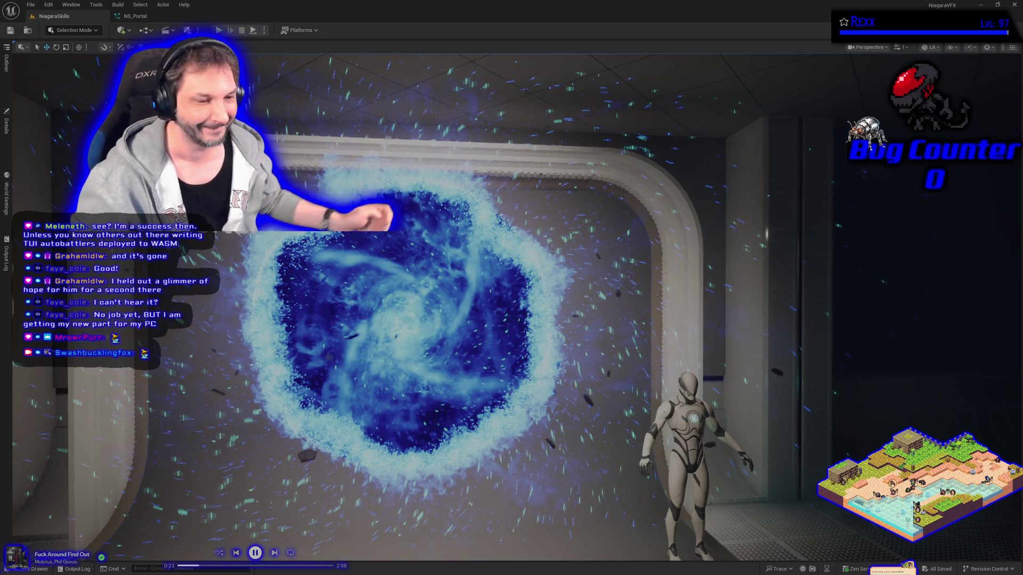
Step: Re-centre the view on the portal, pause and skip the music, and open the Content Browser
key(f)
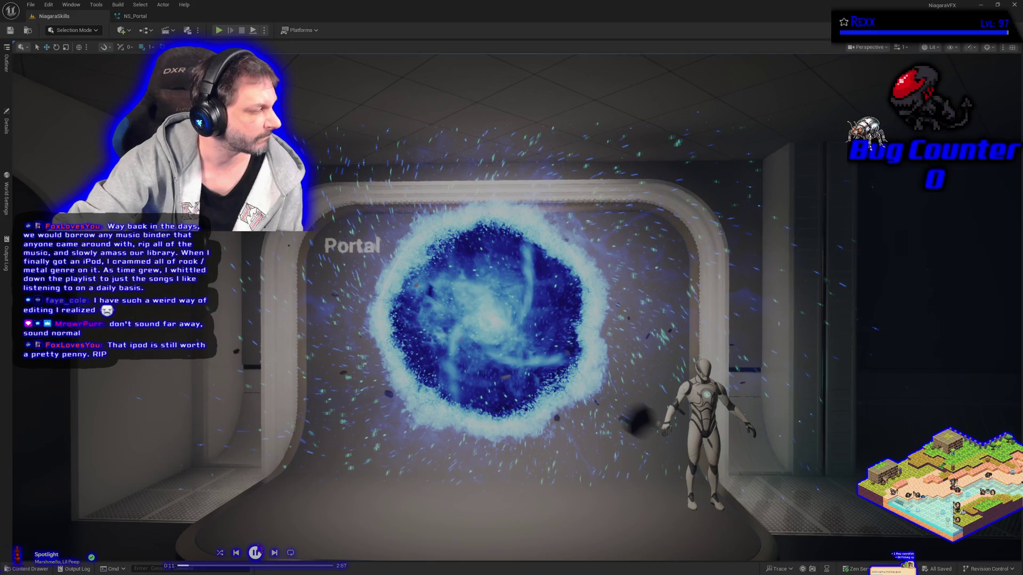
key(XF86AudioPlay)
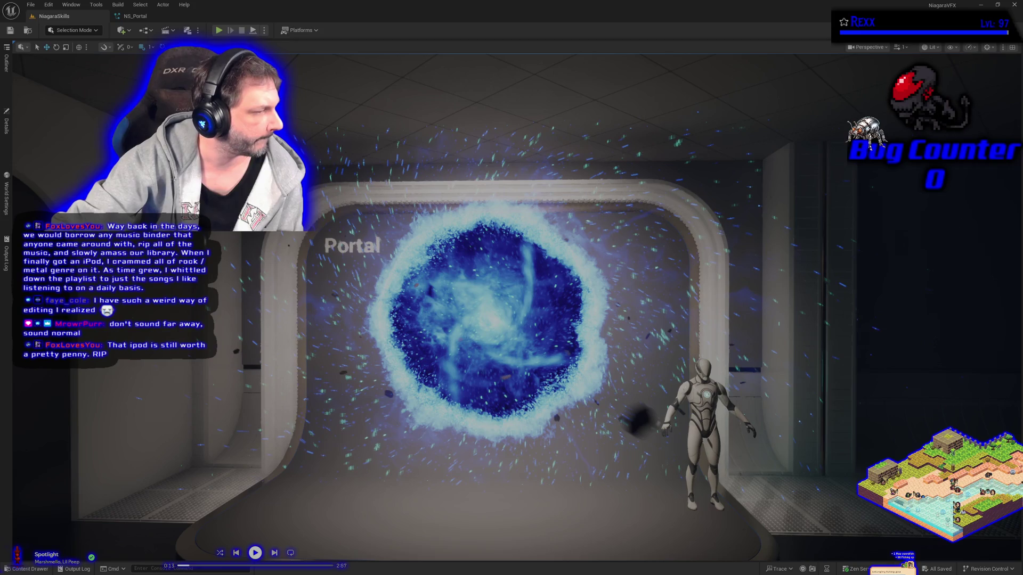
key(XF86AudioNext)
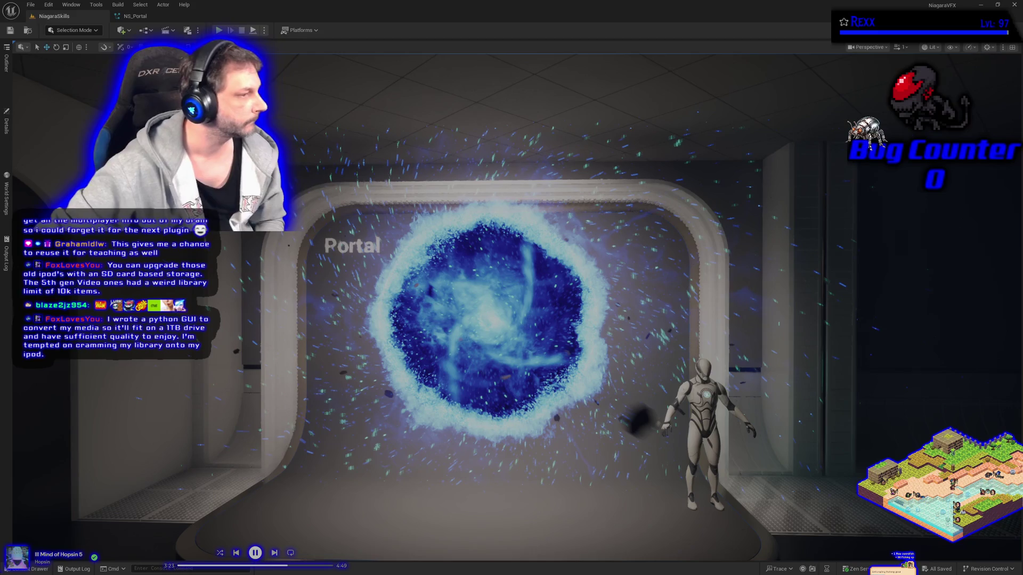
click(52, 569)
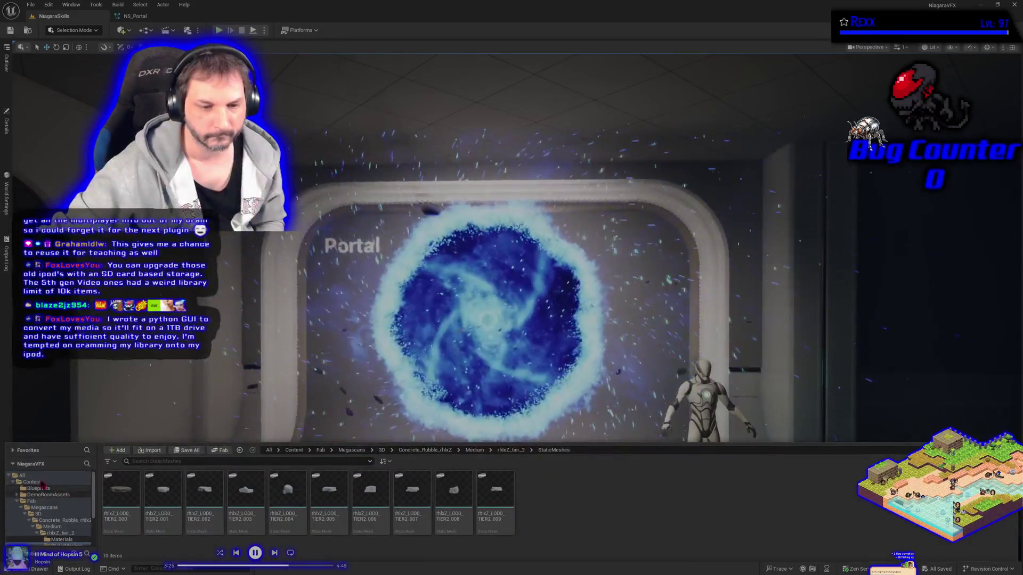
Step: Go to Content/Niagara and add a new folder named VFXSpawner
click(32, 482)
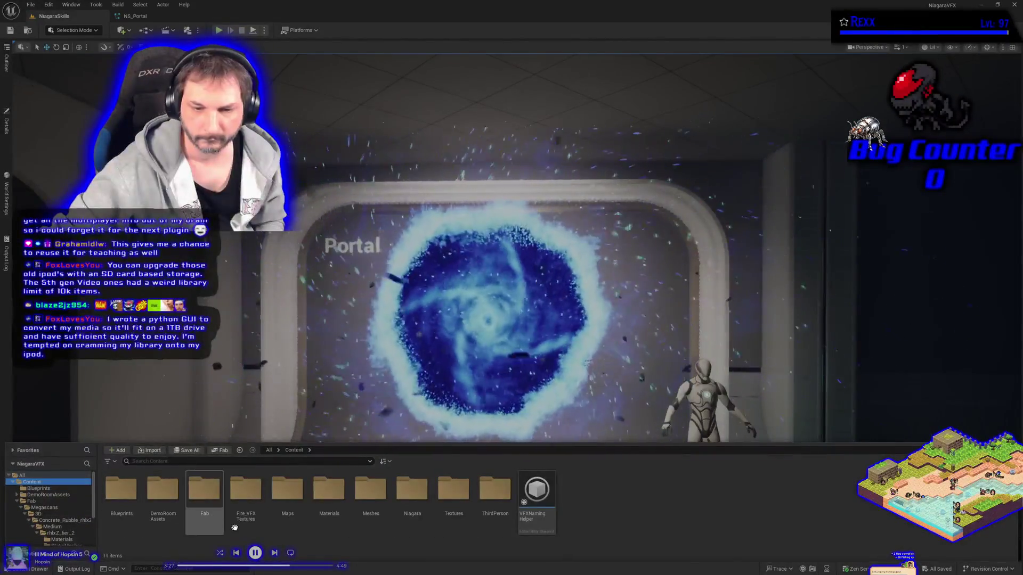
double_click(411, 495)
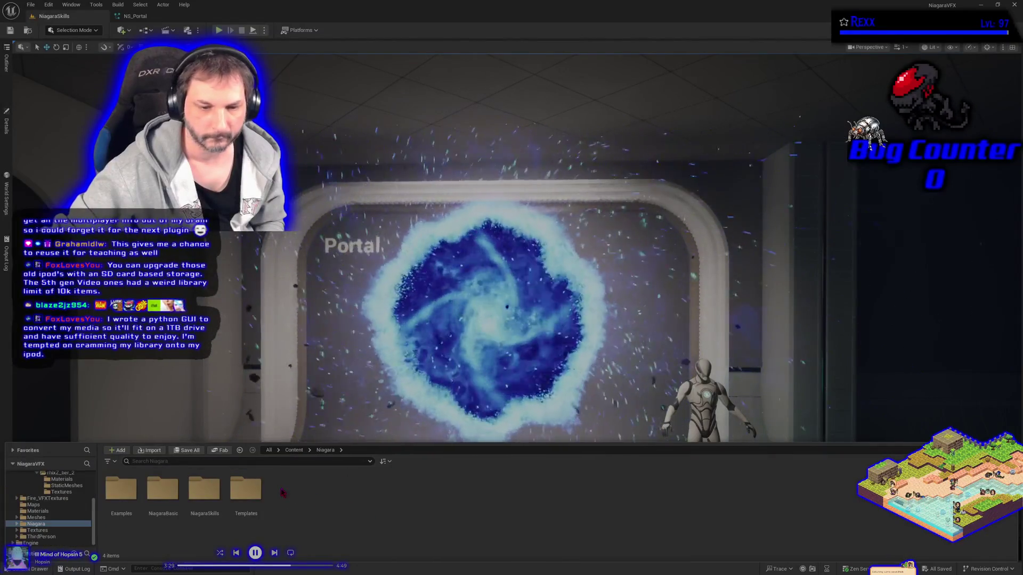
right_click(296, 503)
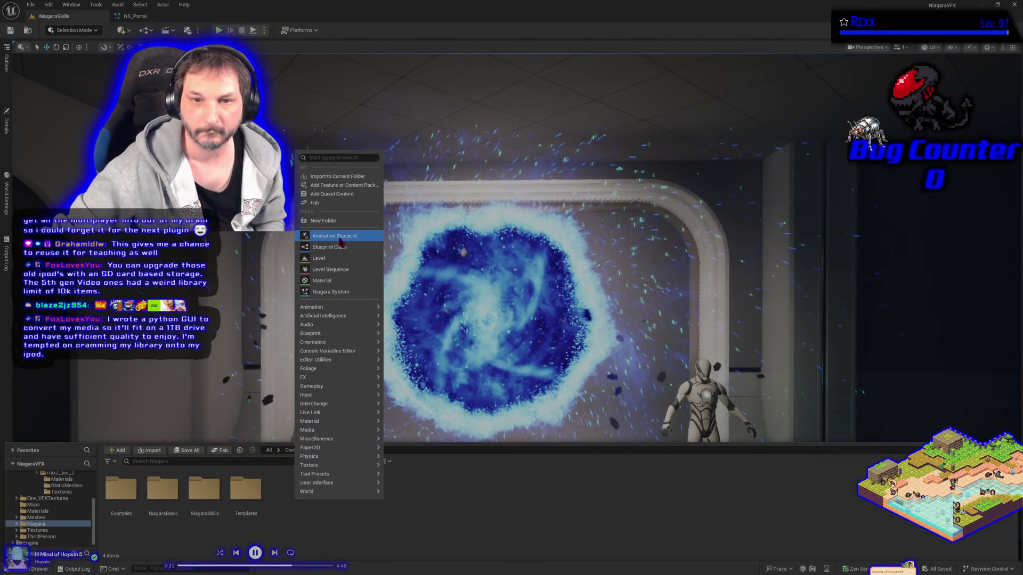
click(323, 221)
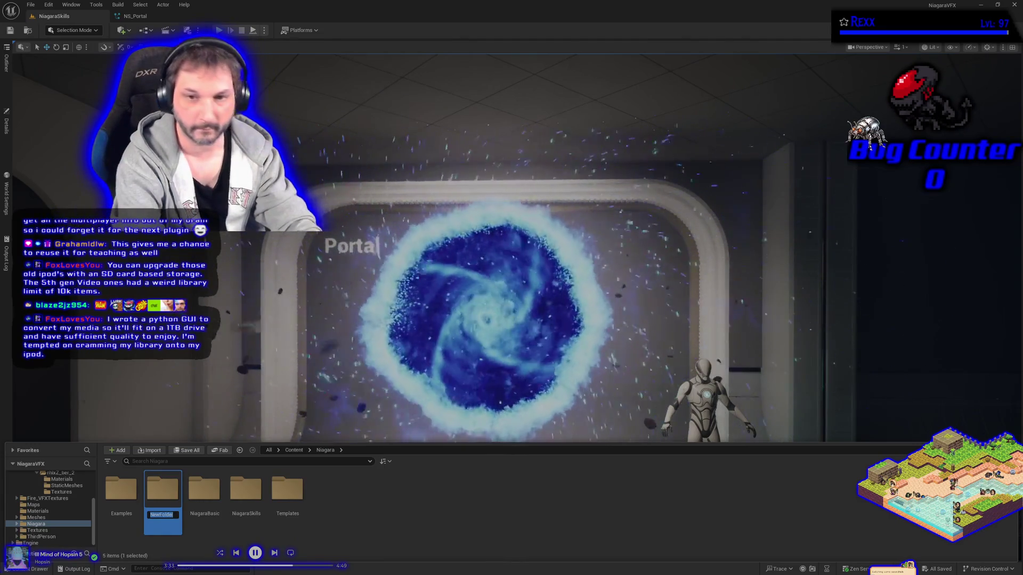
text(VF)
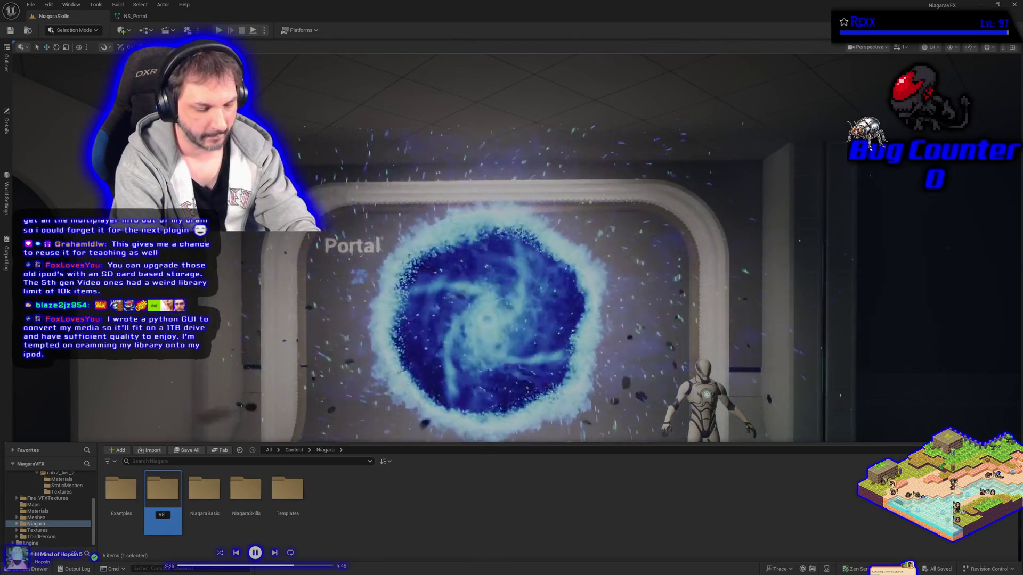
text(XSpawner)
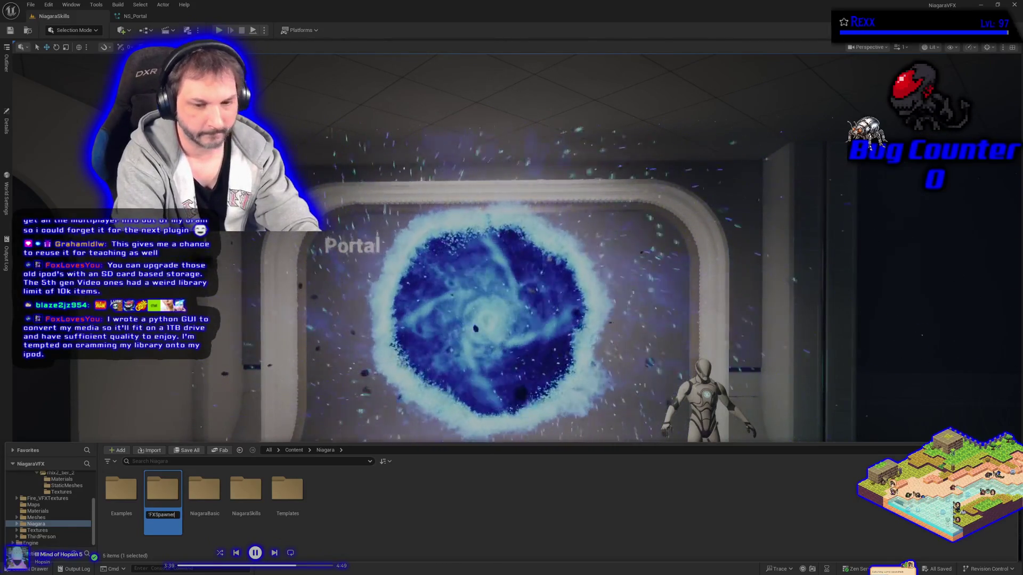
key(Return)
key(Return)
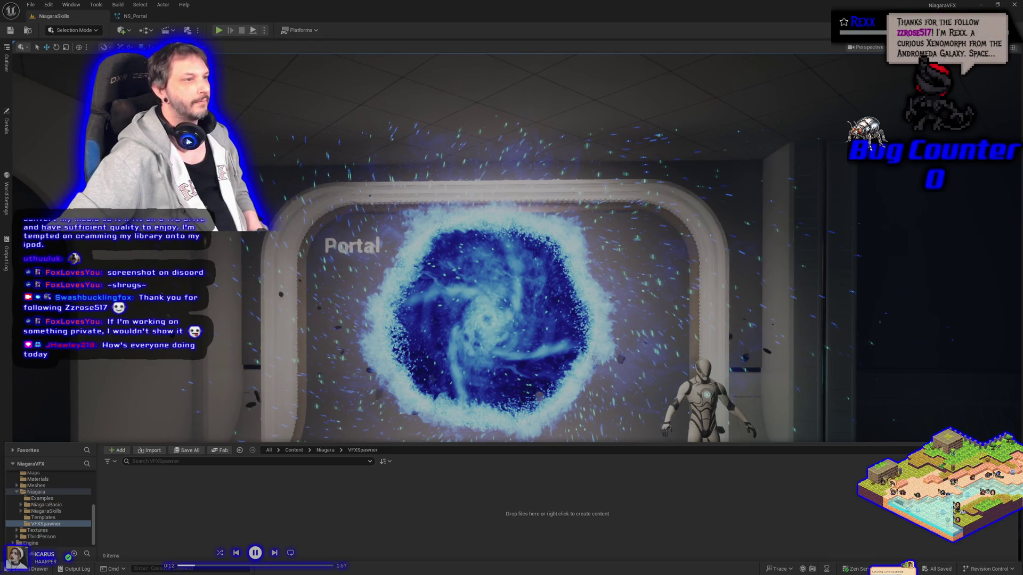
Step: Switch to Chrome to view the shared PLEX Auto-Crunch Supervisor screenshot
key(alt+Tab)
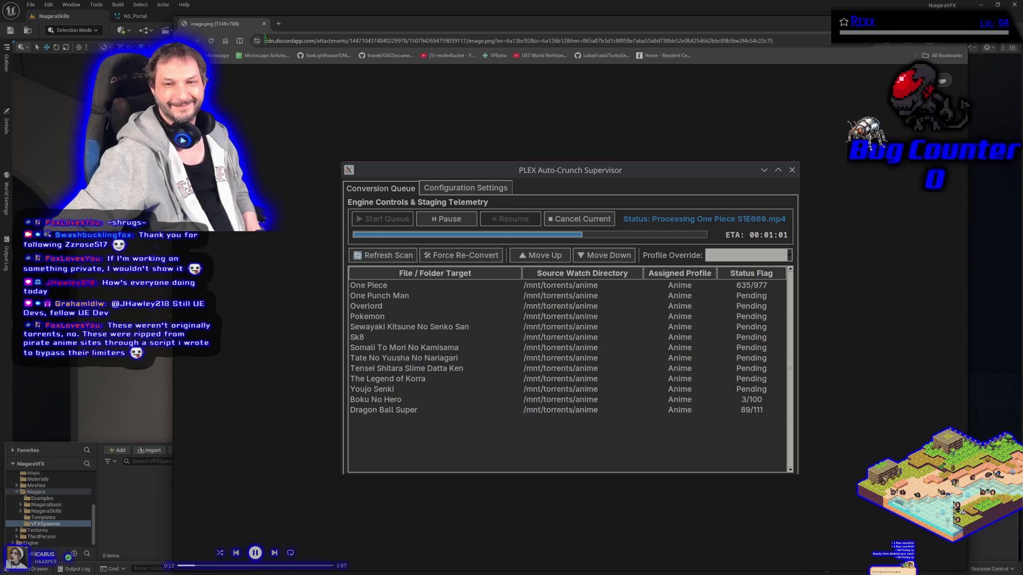
Step: Leave Chrome and return to the Unreal Editor's portal view
key(alt+Tab)
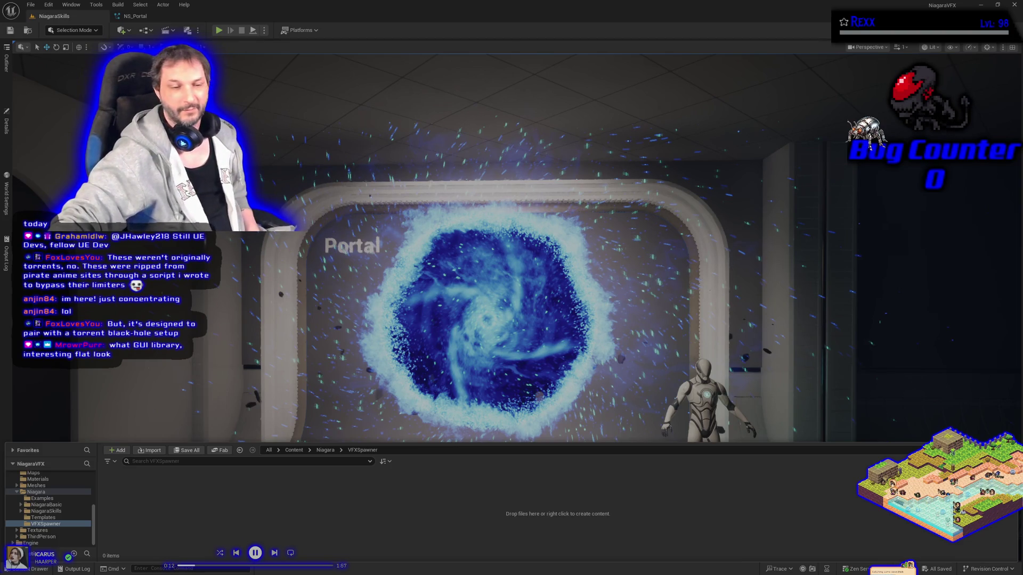
Step: Collapse the Content Drawer and nudge the camera toward the portal
click(110, 378)
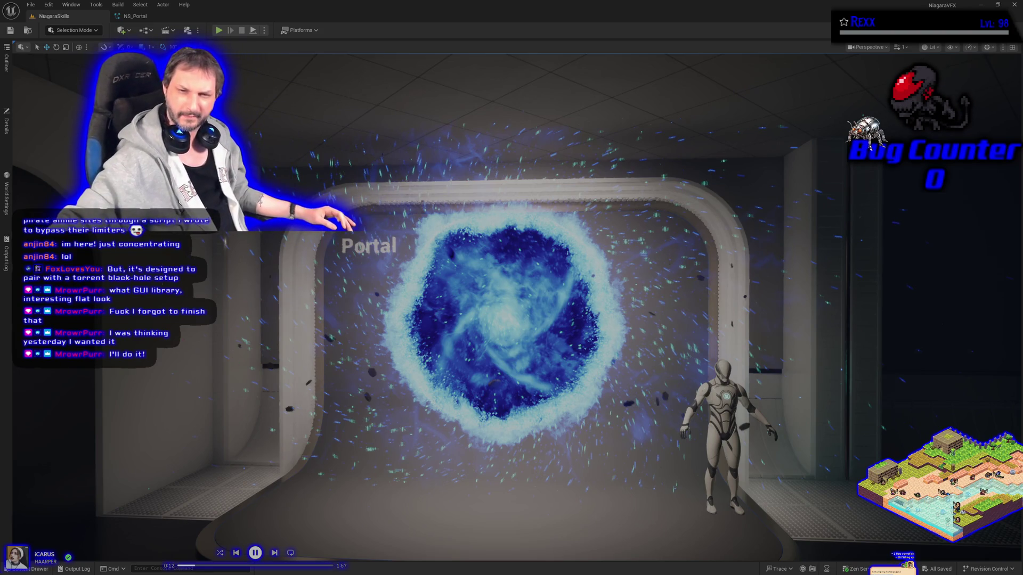
key(Right)
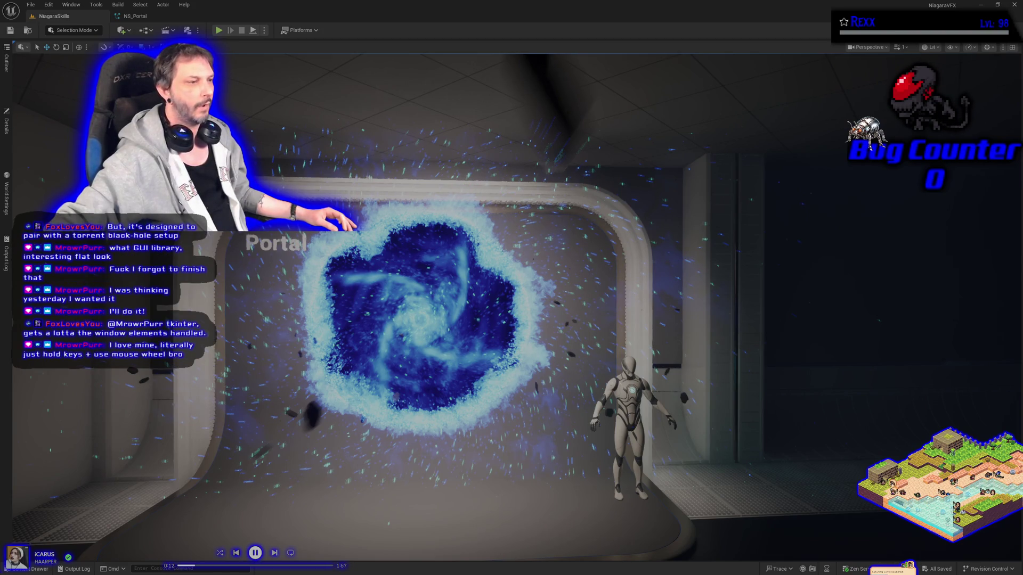
Step: Switch to the Notepad++ window with the beat 'em up design notes
mouse_move(1, 87)
mouse_down()
mouse_move(239, 88)
mouse_move(452, 67)
mouse_move(461, 83)
mouse_move(0, 85)
mouse_up()
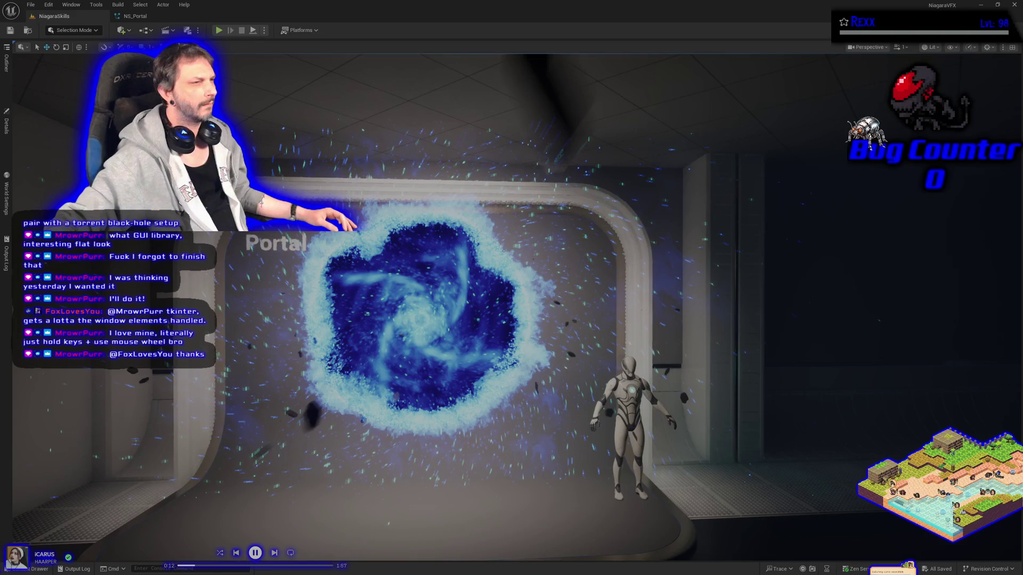
key(alt+Tab)
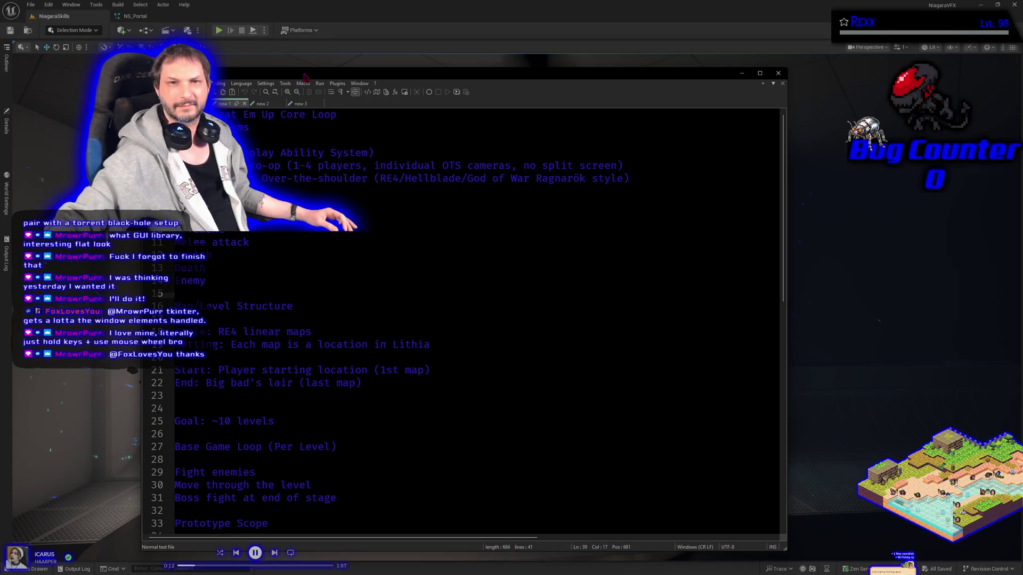
Step: Switch from the Notepad++ notes back to the Unreal portal viewport
key(alt+Tab)
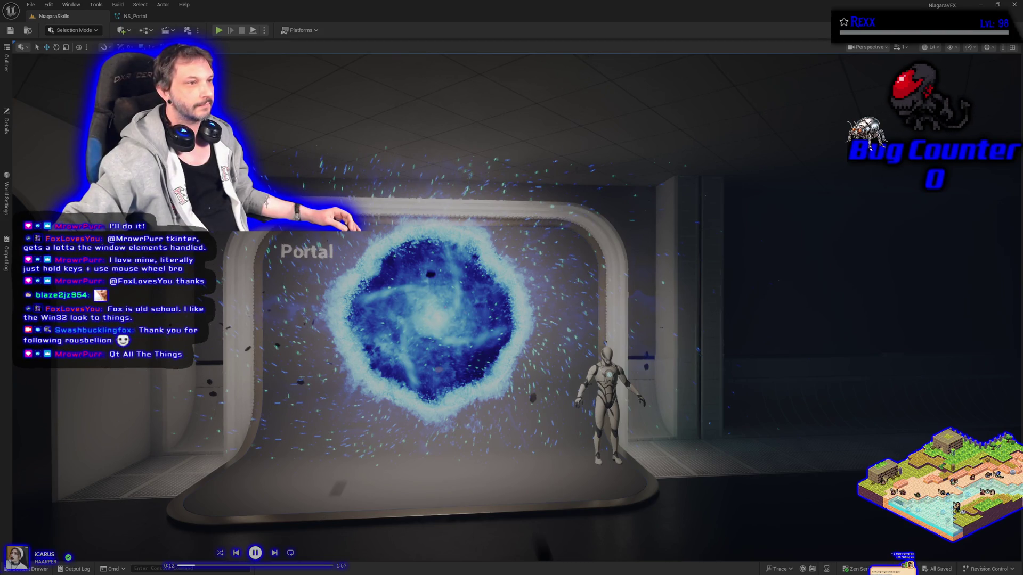
Step: Switch to Notepad++'s 'new 2' tab holding the Game Development Document template
key(alt+Tab)
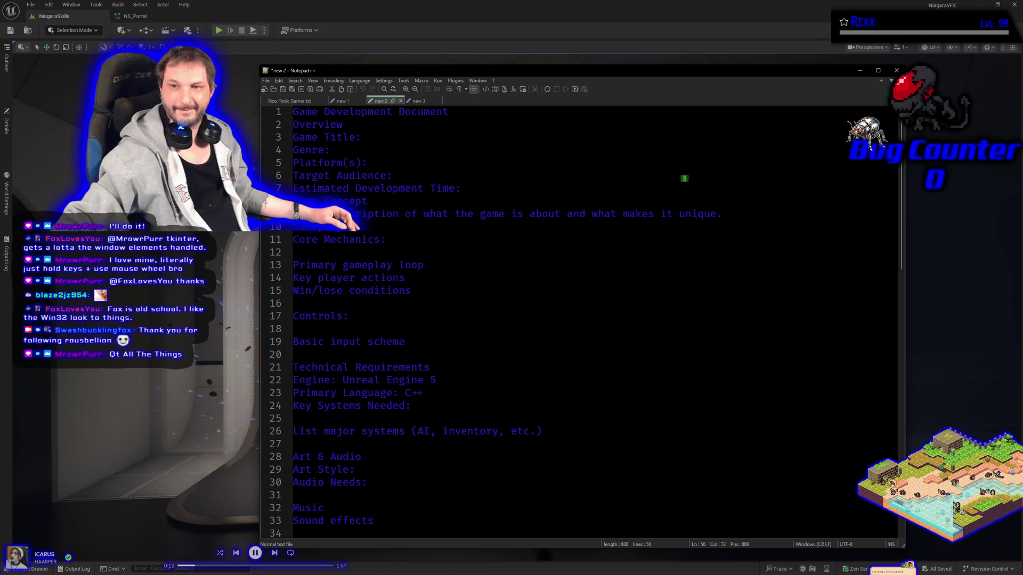
Step: Set aside the game design document, move the view closer to the portal, and open the NS_Portal Niagara system editor
click(382, 247)
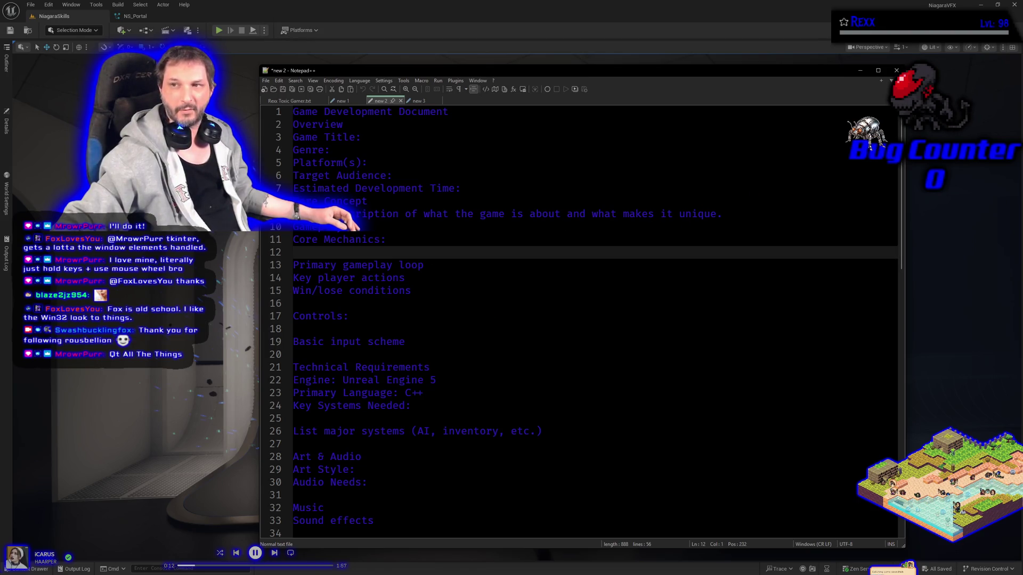
click(860, 71)
drag(379, 364, 274, 399)
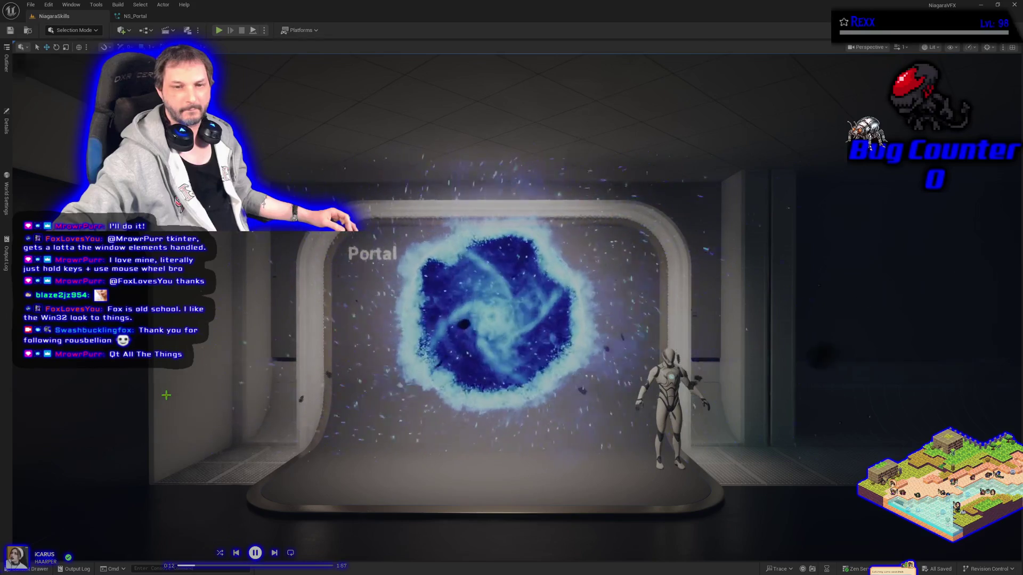
click(133, 16)
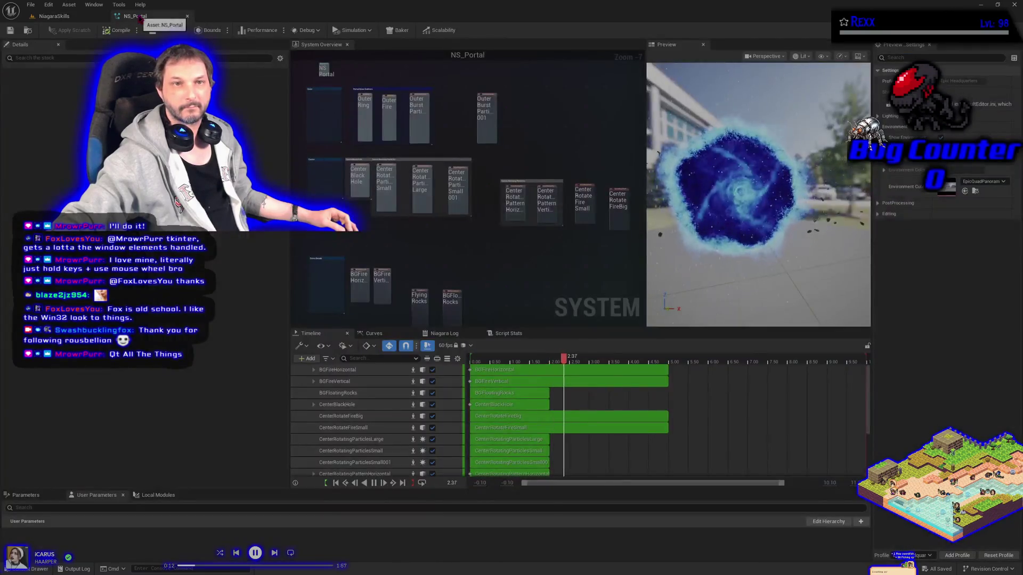
Step: Switch back to the NiagaraSkills level and show the empty VFXSpawner folder in the Content Drawer
click(74, 20)
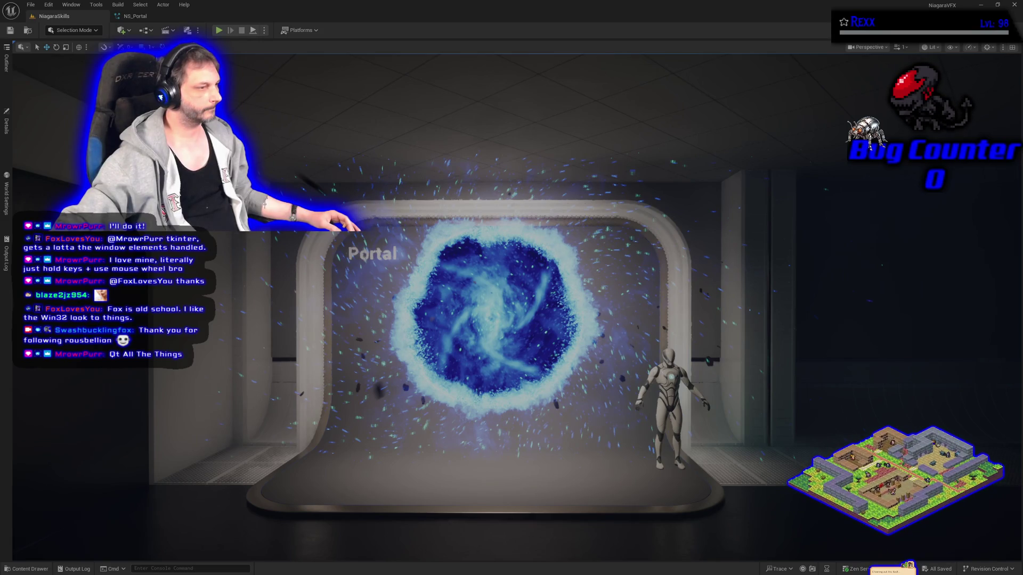
click(27, 569)
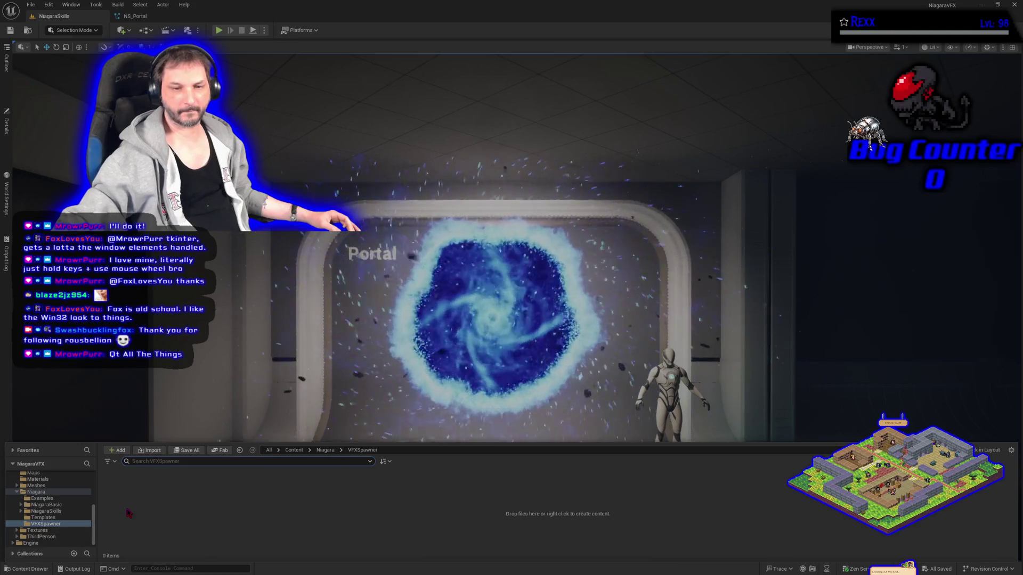
Step: Create the BP_DefaultVFXSpawner Blueprint class in VFXSpawner, hide the content drawer, and switch to a browser window
right_click(127, 479)
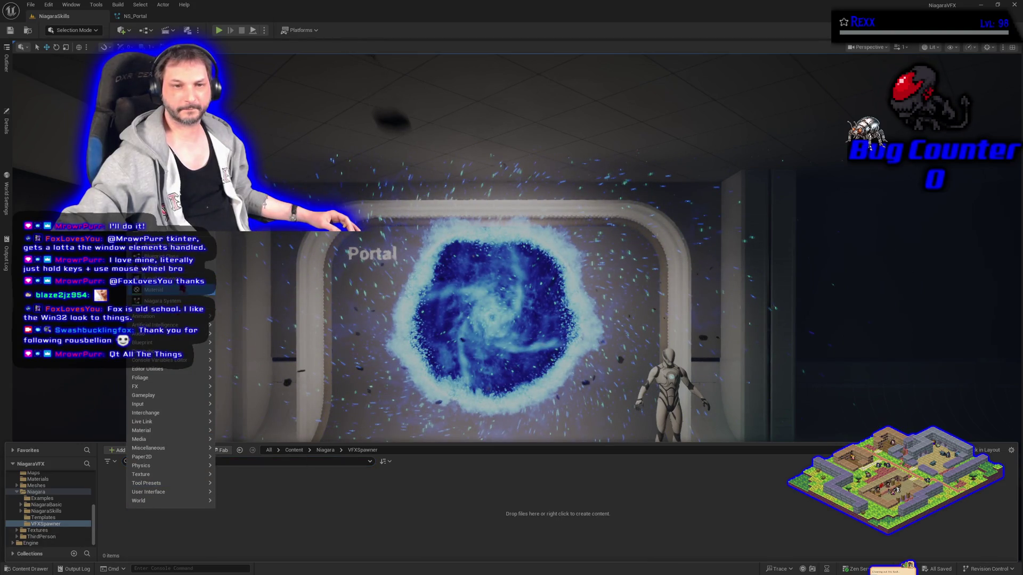
key(Escape)
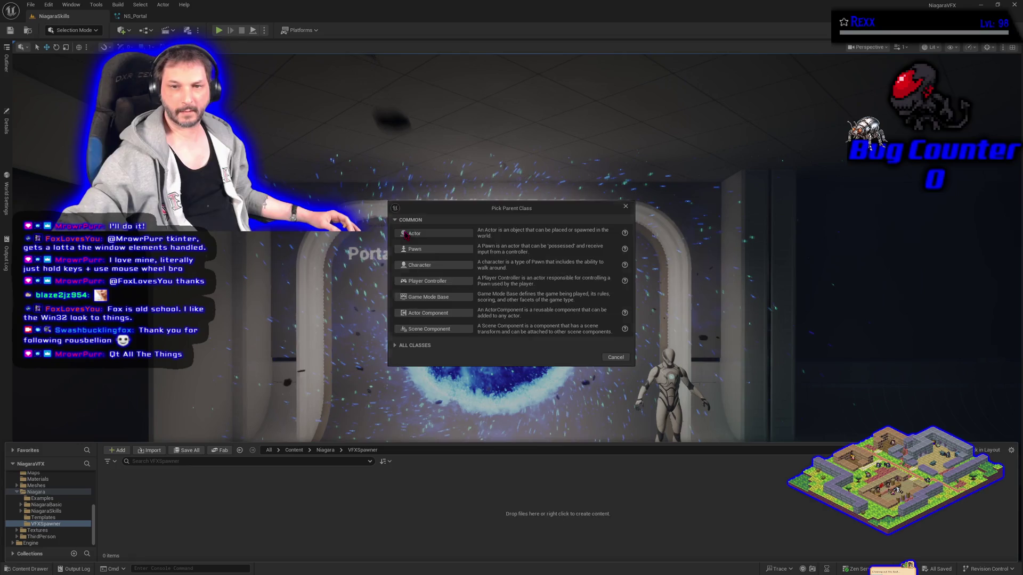
click(406, 235)
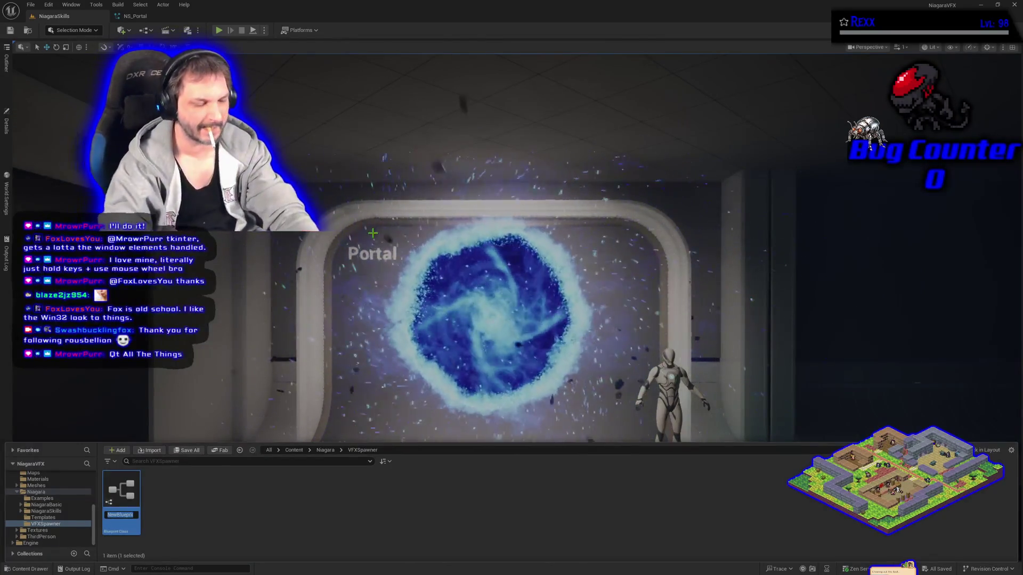
text(BP_Default)
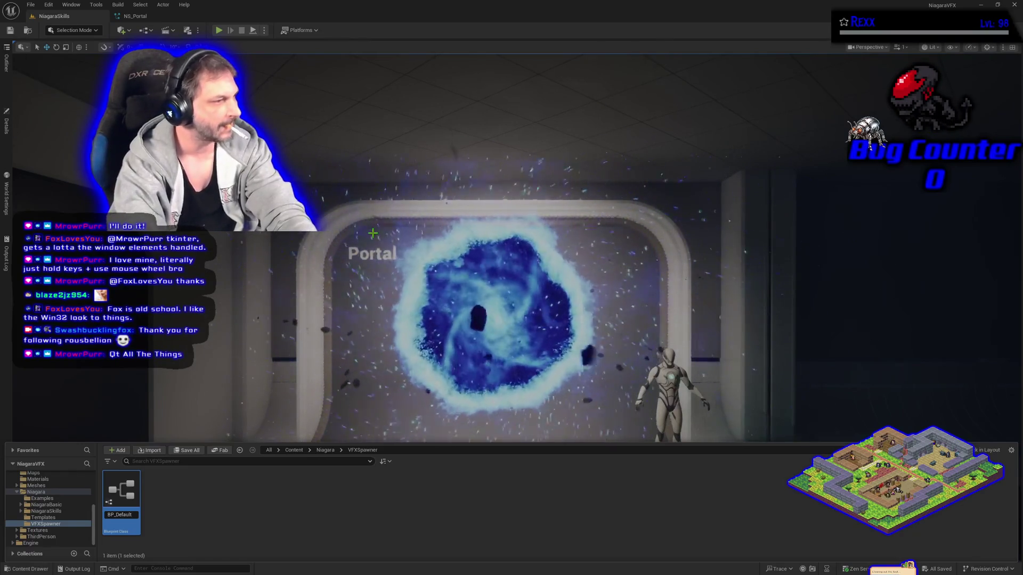
text(VFX)
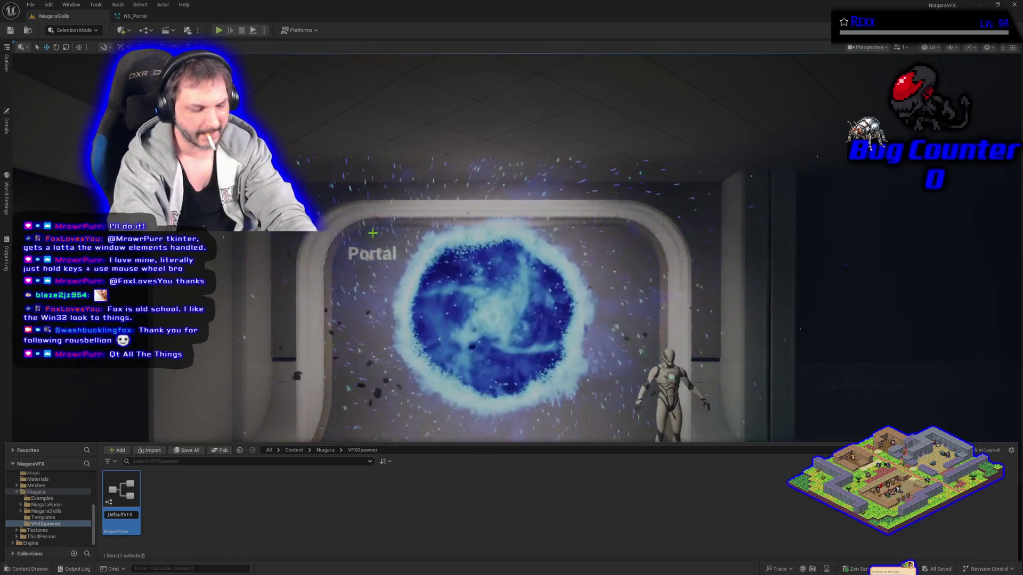
text(Spawner)
key(Return)
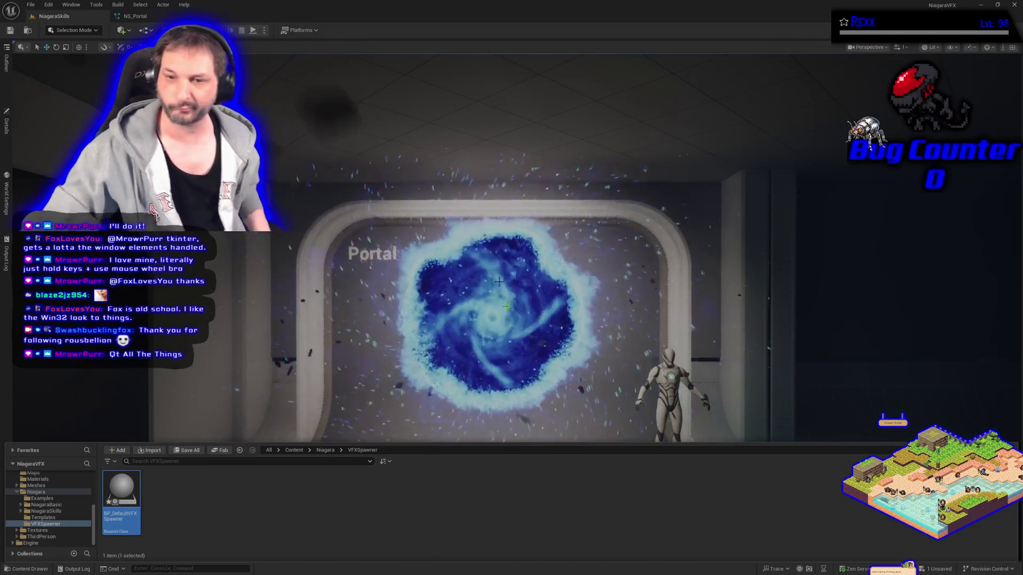
key(ctrl+space)
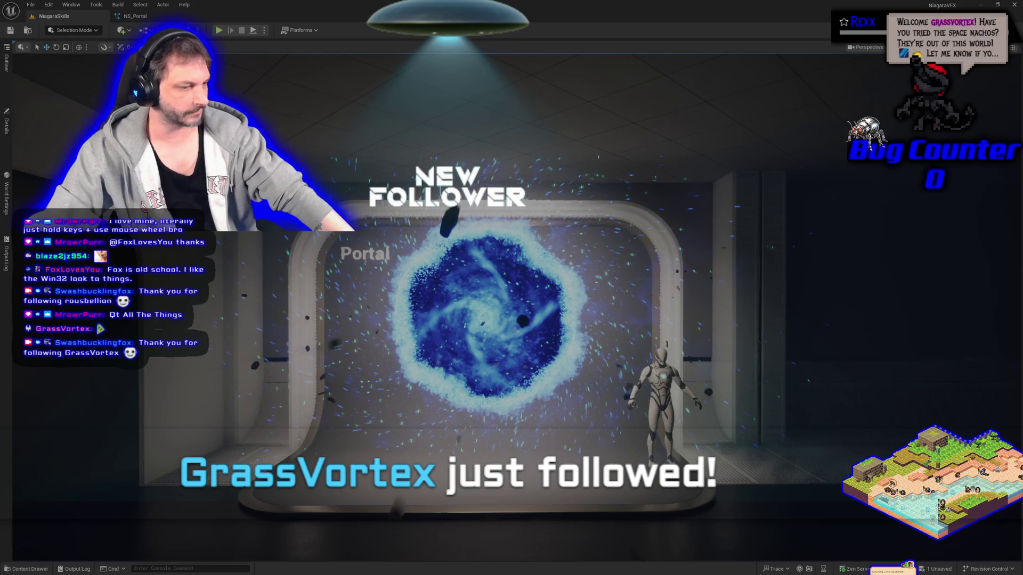
key(alt+Tab)
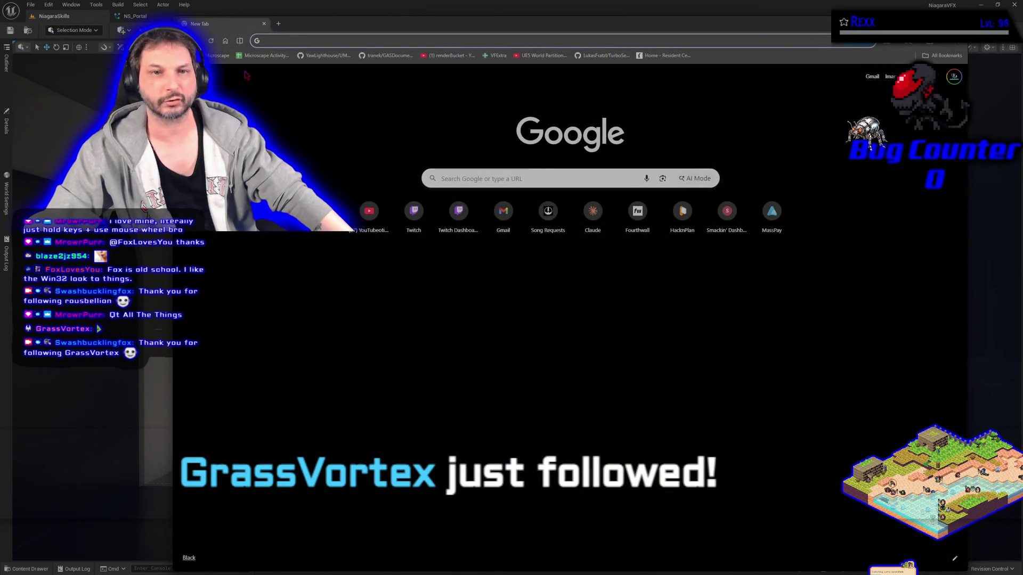
Step: Load Microscape at microscape.cc/play, open its Settings panel, then return to the Unreal editor
click(220, 55)
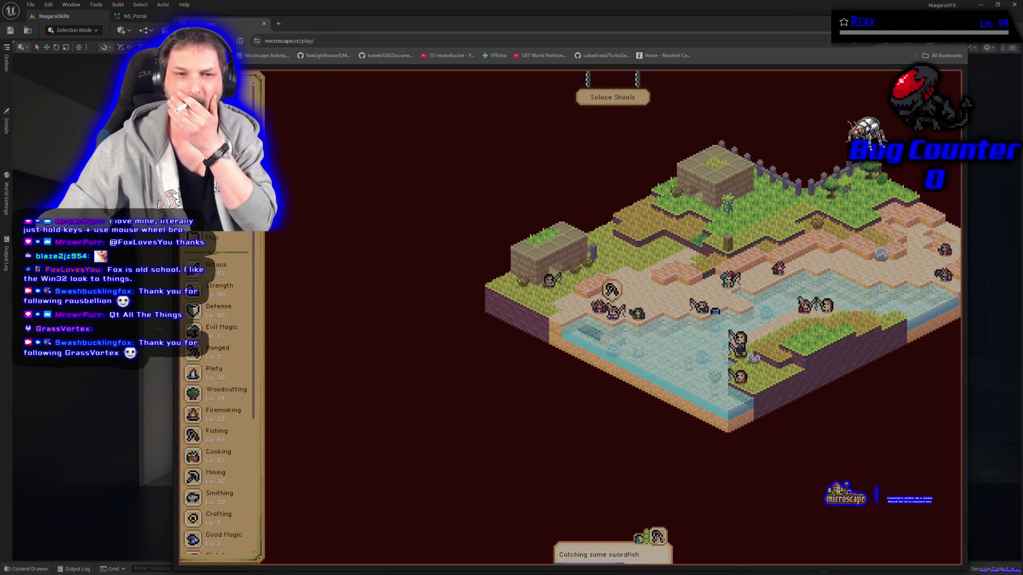
scroll(240, 373, down, 4)
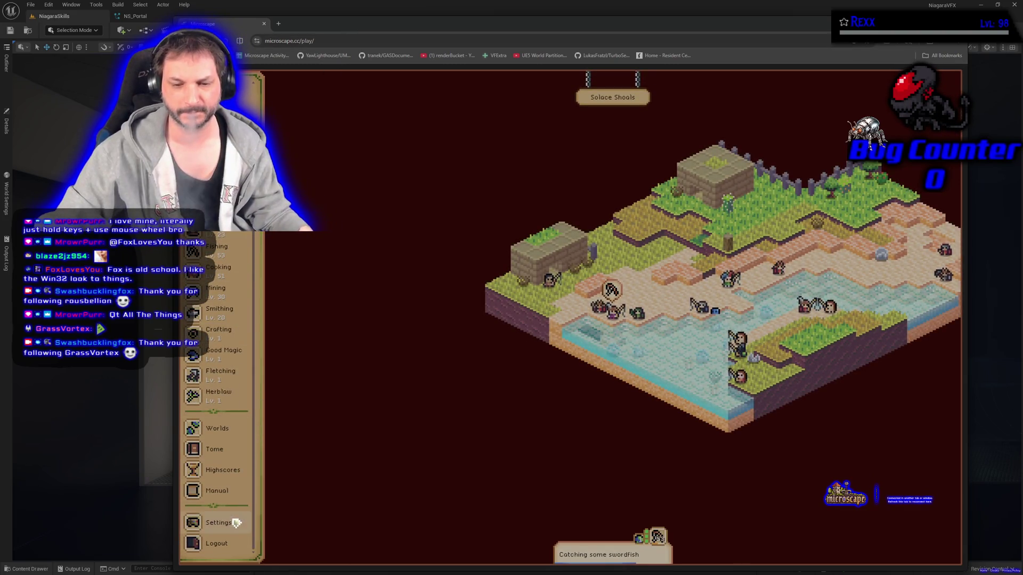
click(236, 522)
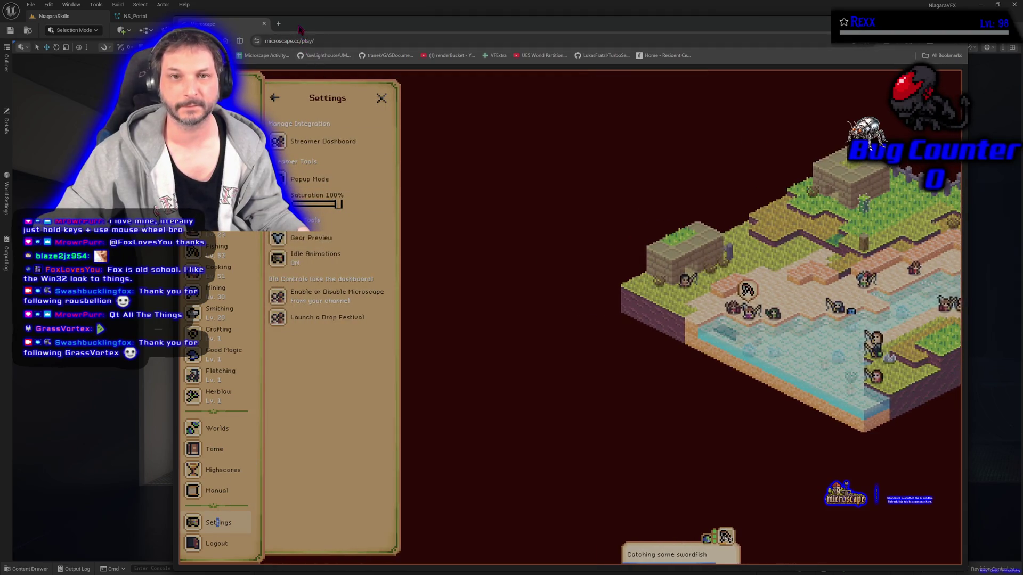
key(alt+Tab)
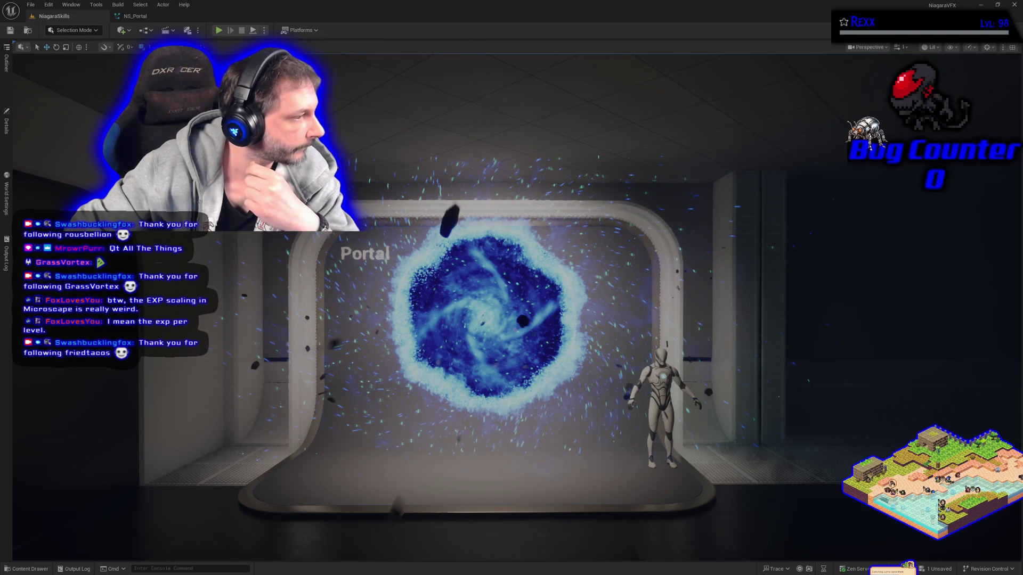
Step: Open BP_DefaultVFXSpawner from the VFXSpawner folder and close the NS_Portal editor tab
click(26, 569)
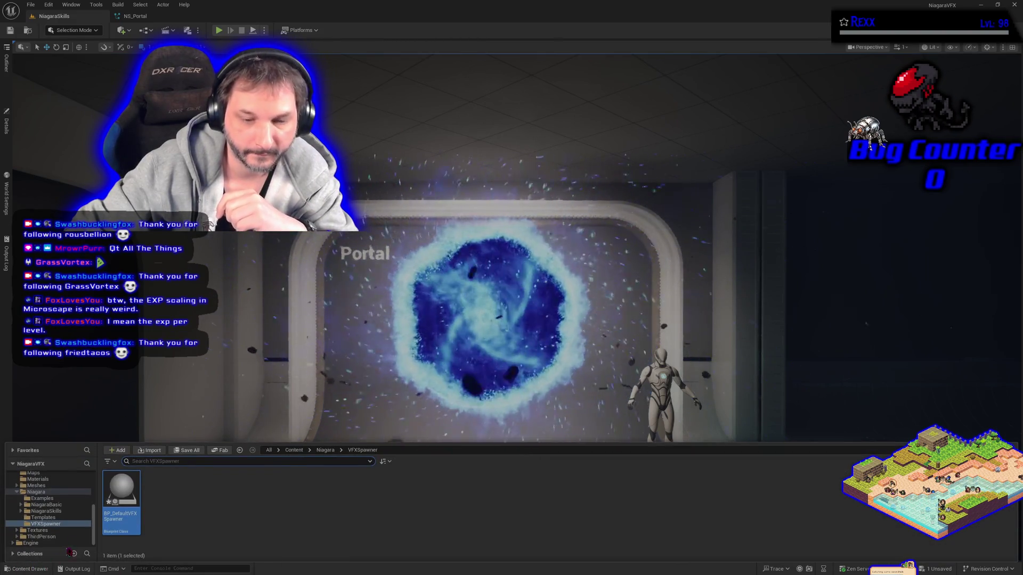
double_click(118, 503)
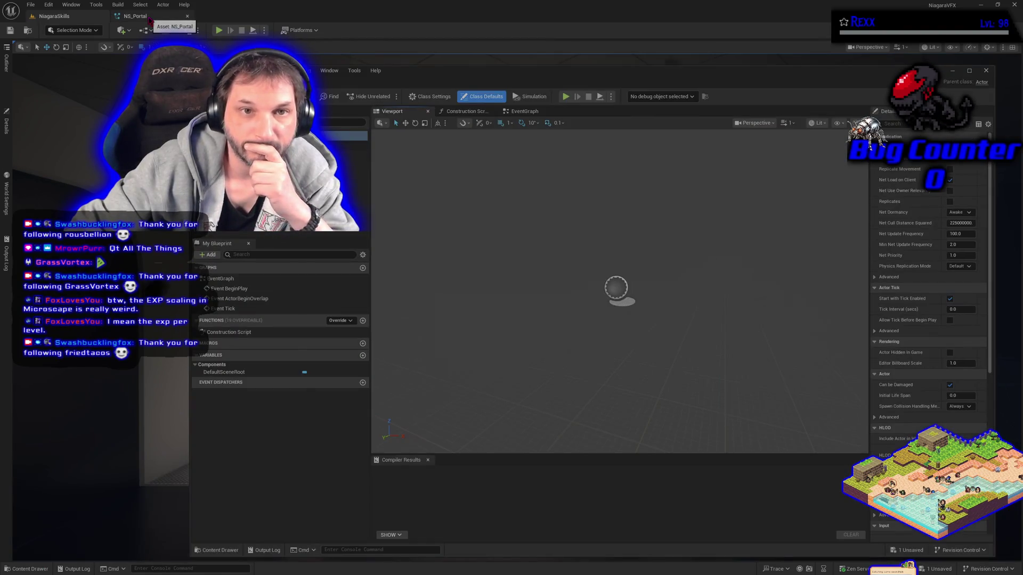
middle_click(154, 17)
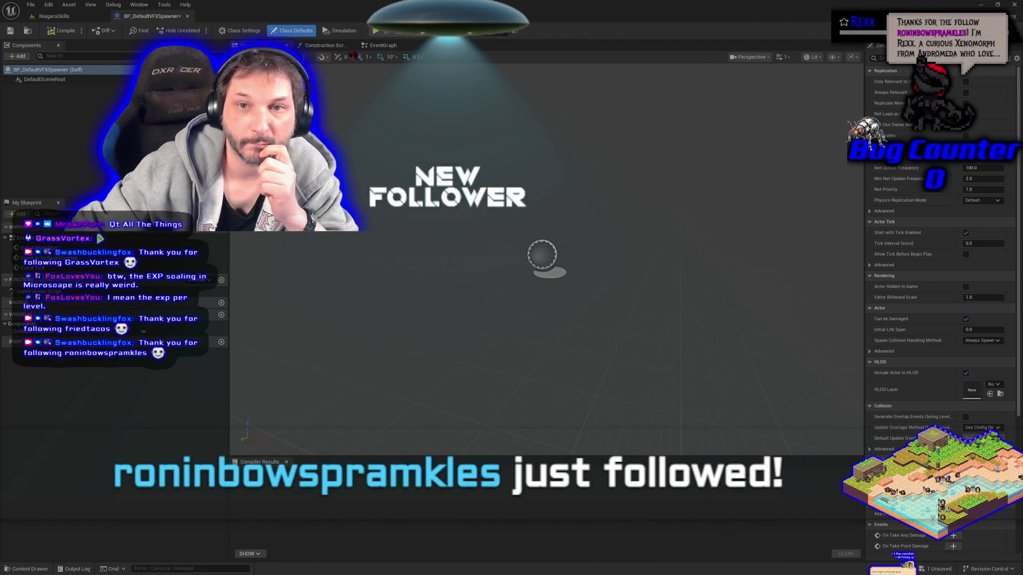
Step: In the Event Graph, delete the ActorBeginOverlap and Tick nodes, keeping only BeginPlay
click(382, 45)
drag(619, 381, 493, 267)
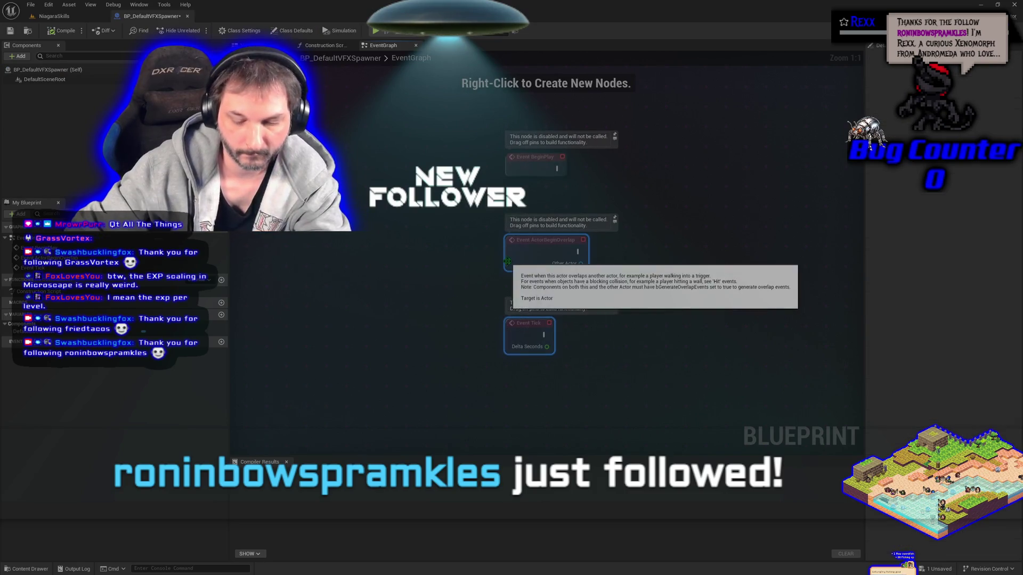
key(Delete)
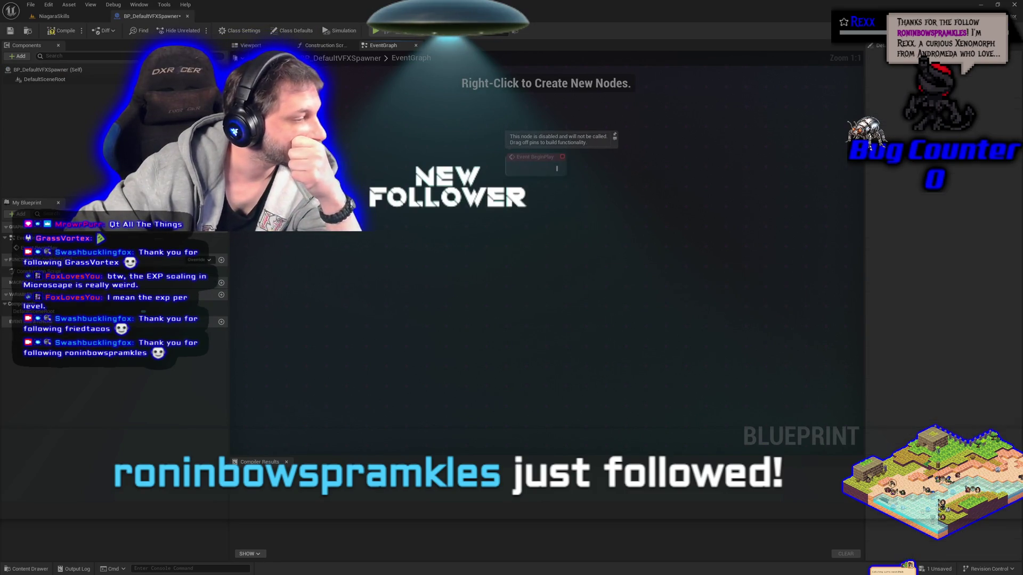
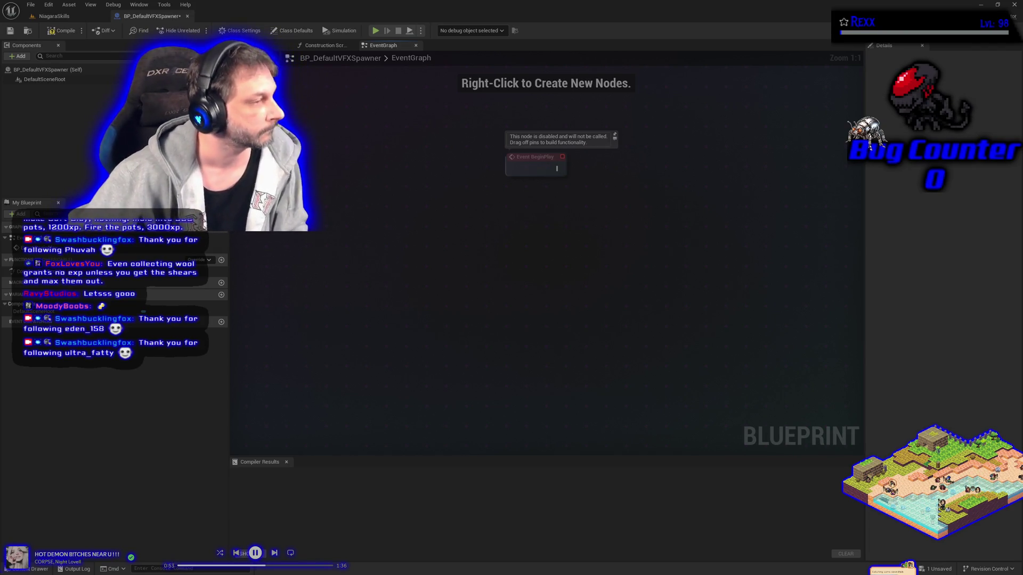
Step: Place a custom event node from the graph's action menu and name it SpawnVFX
right_click(438, 276)
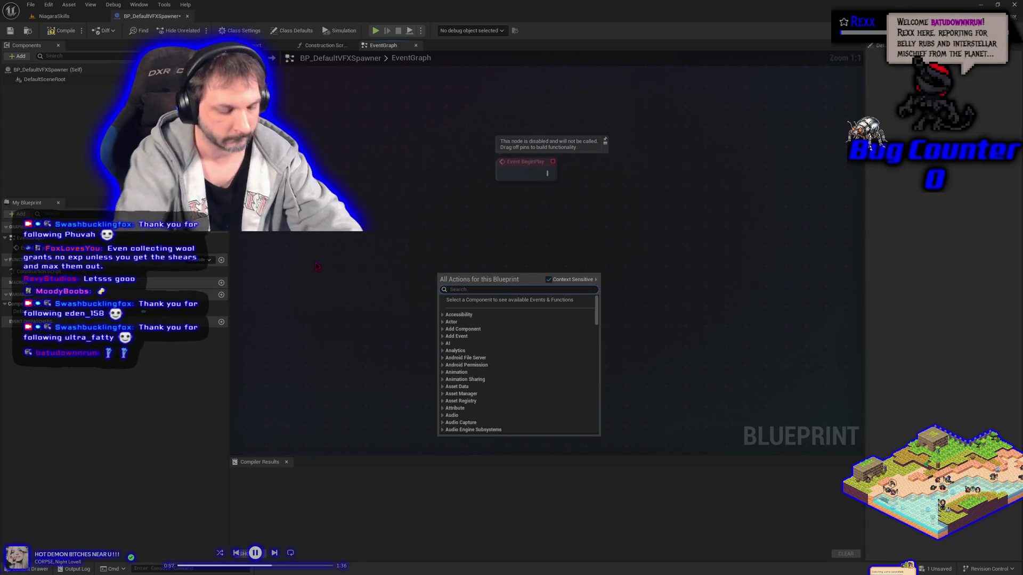
text(cua)
key(BackSpace)
key(Escape)
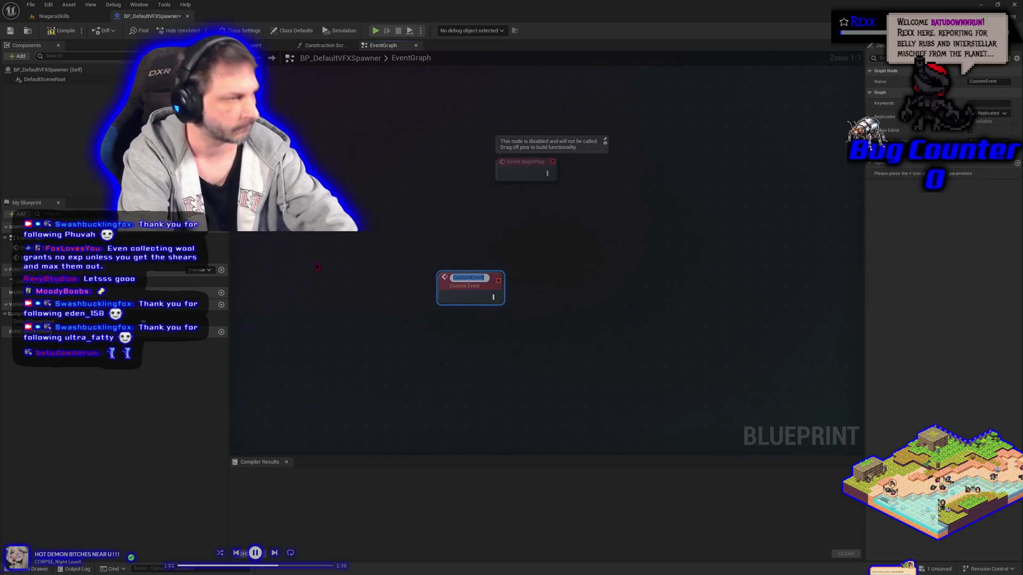
text(Spawn)
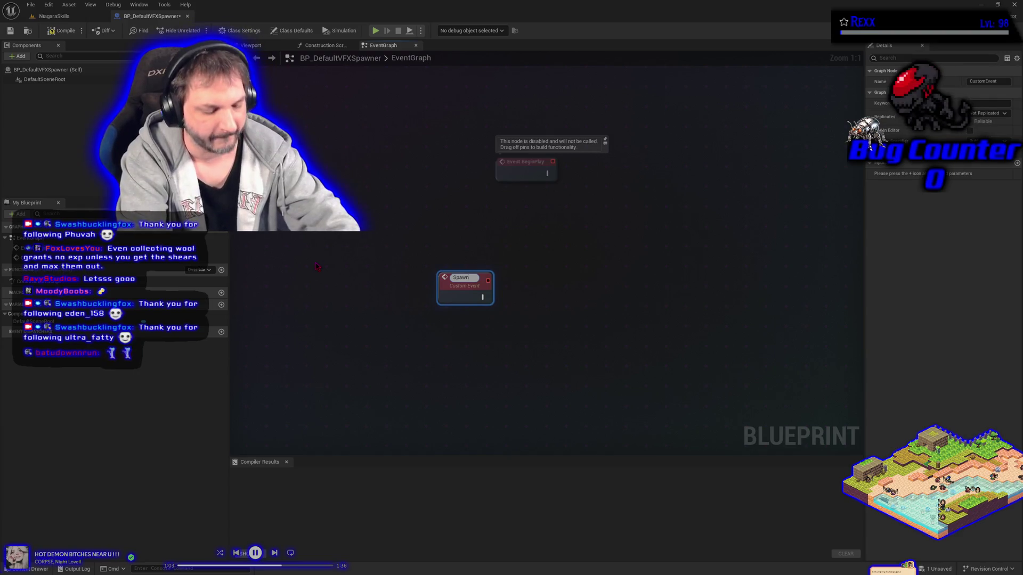
text(VFX)
key(Return)
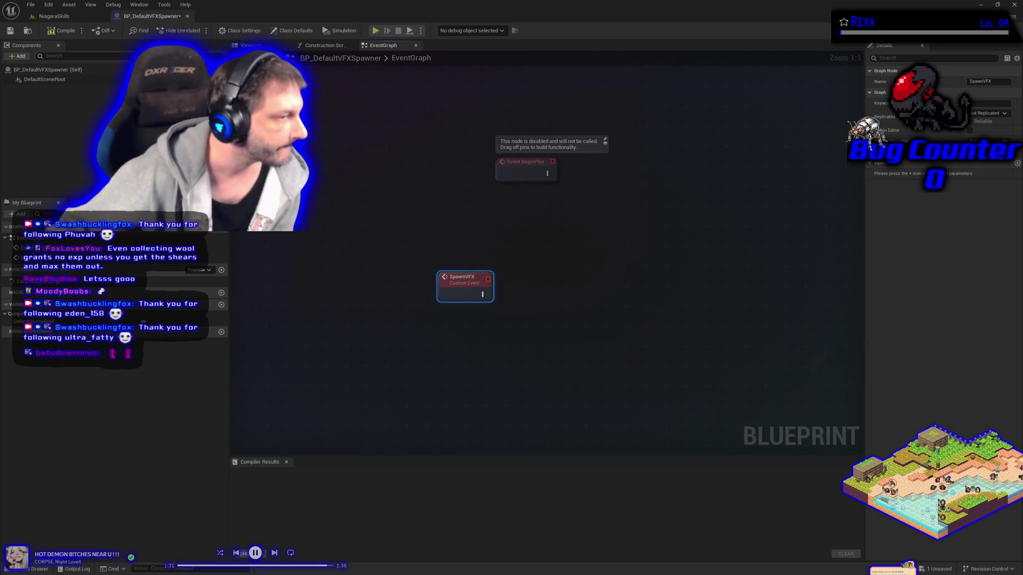
Step: Add a Spawn System at Location node right of SpawnVFX and nudge it into place
right_click(551, 283)
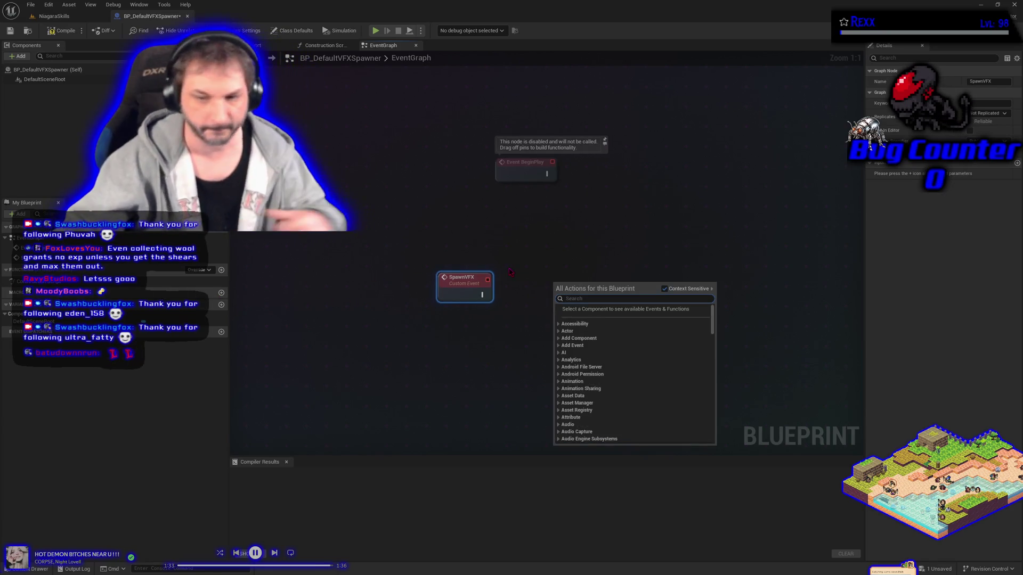
text(spawn syst)
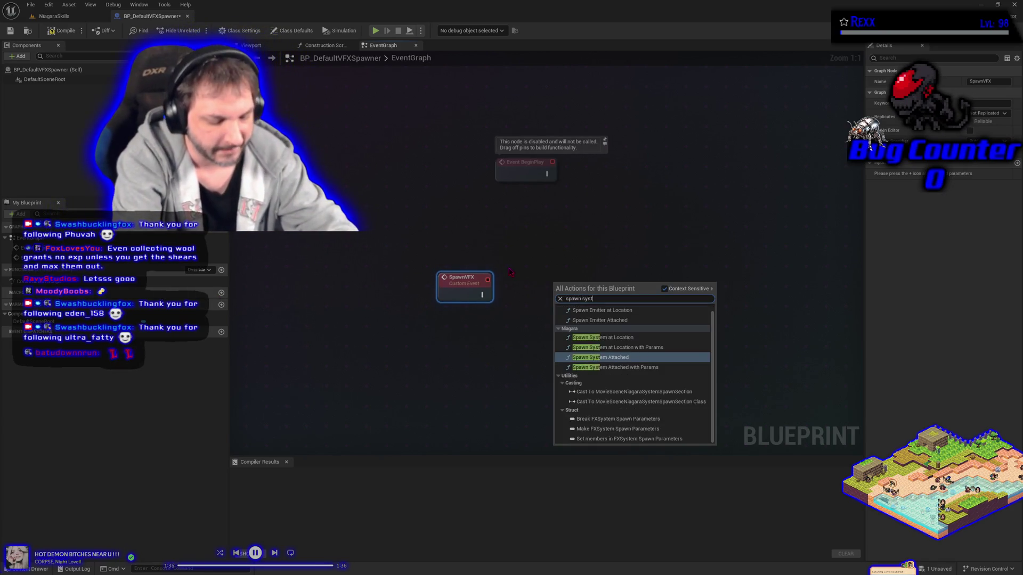
text(em at location)
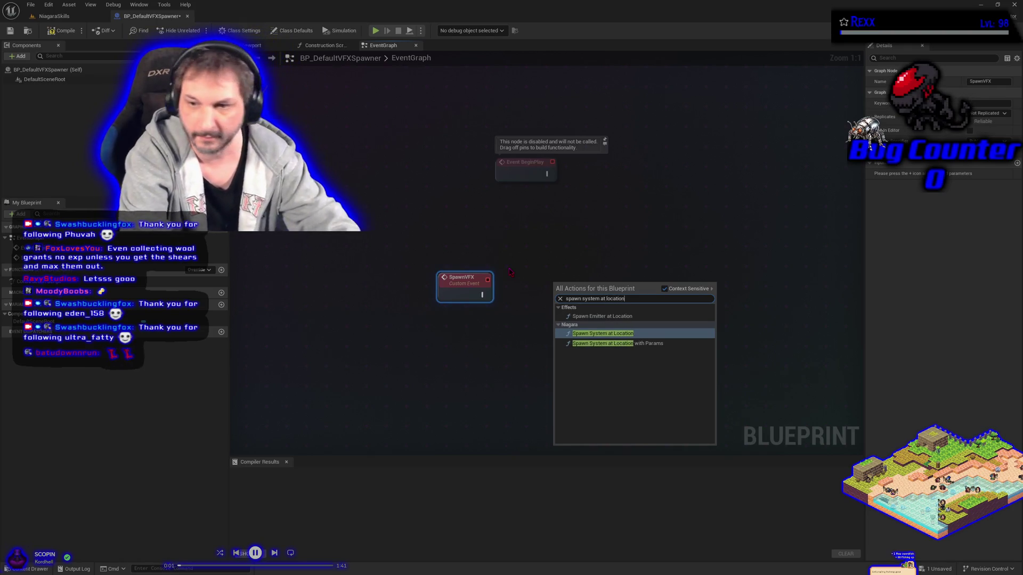
key(Return)
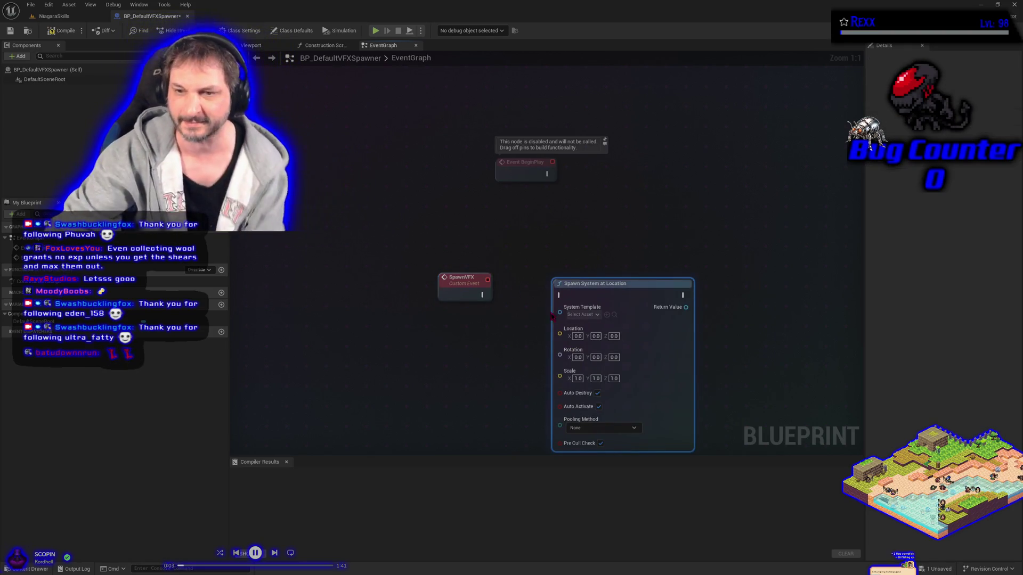
drag(628, 314, 634, 289)
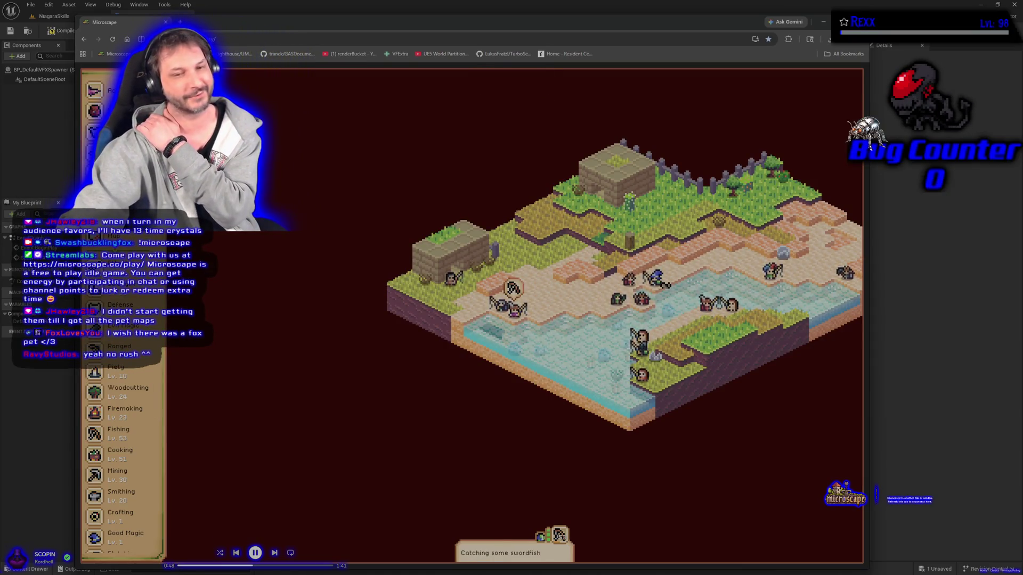
Step: Open the Microscape item inventory and browse down to the special items and Pickles pet map
scroll(109, 361, down, 1)
scroll(109, 361, down, 5)
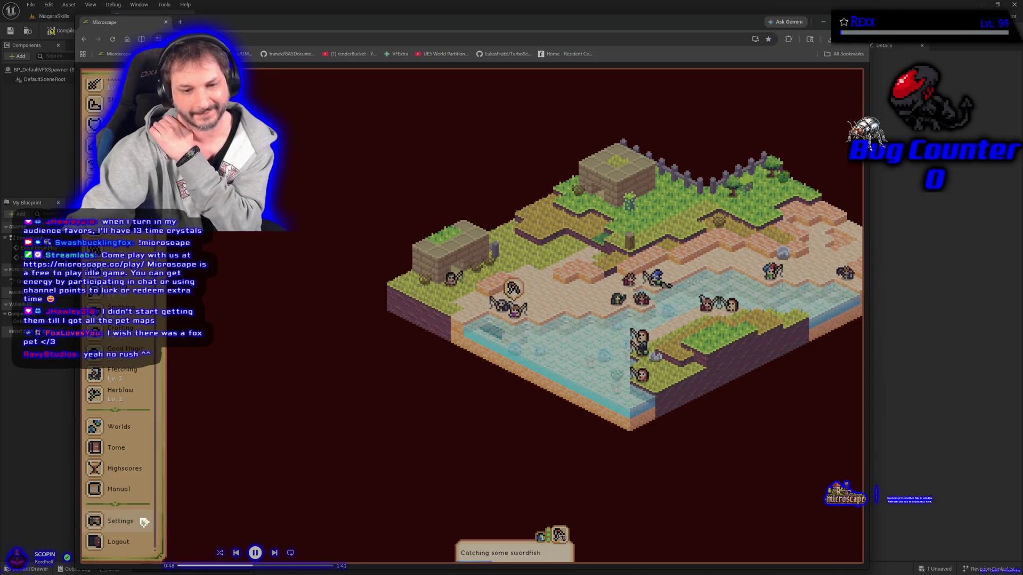
scroll(137, 524, up, 3)
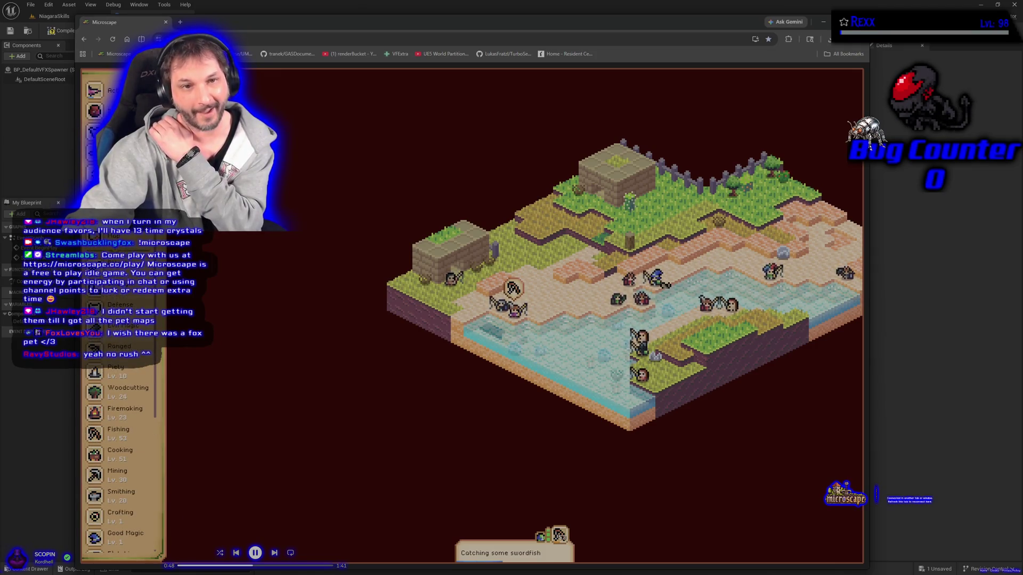
click(117, 256)
scroll(229, 355, down, 5)
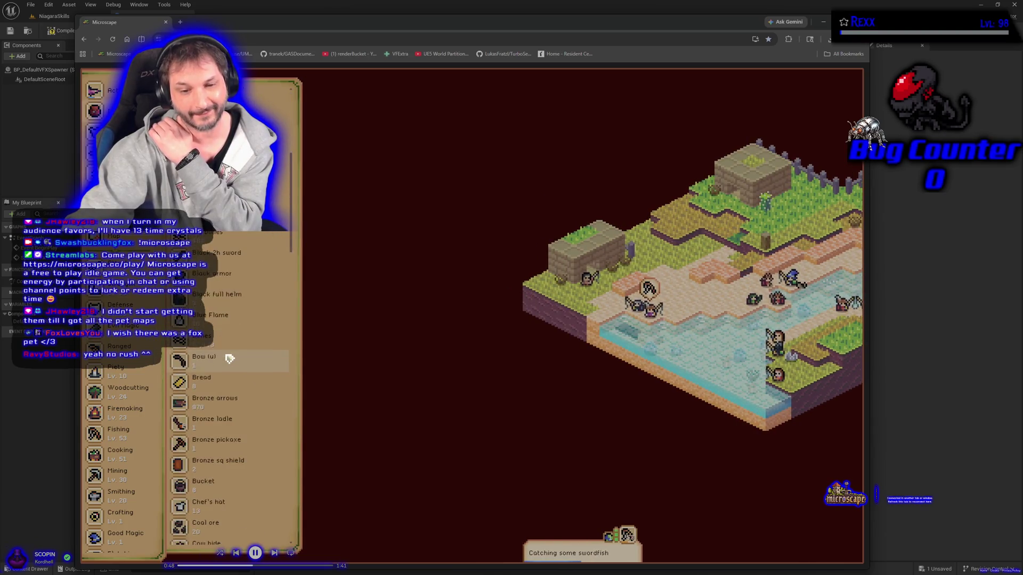
scroll(226, 362, down, 15)
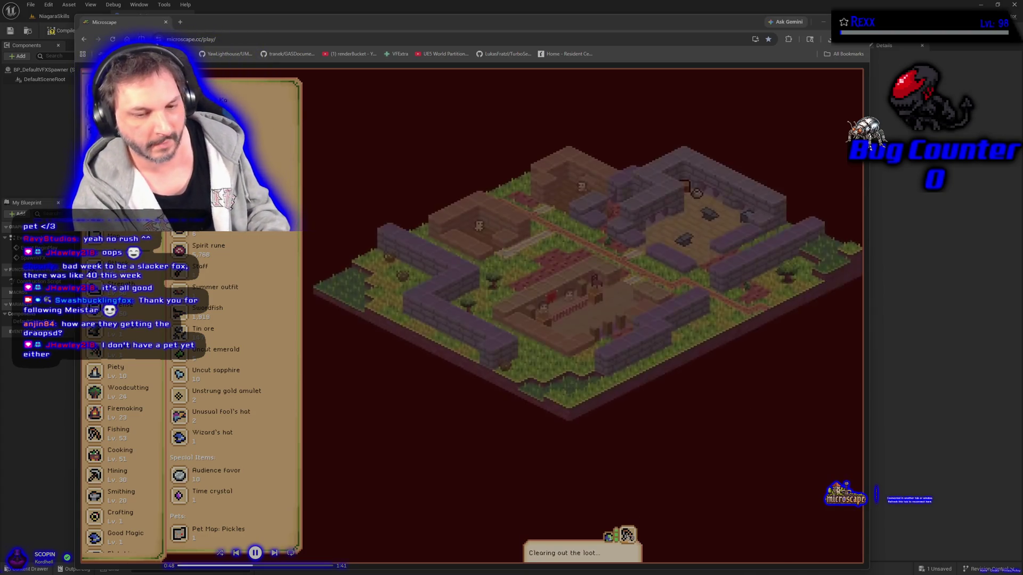
Step: Switch between Cooking and Fishing twice, leaving Fishing selected, then close the Microscape tab
scroll(129, 443, down, 1)
scroll(129, 443, down, 5)
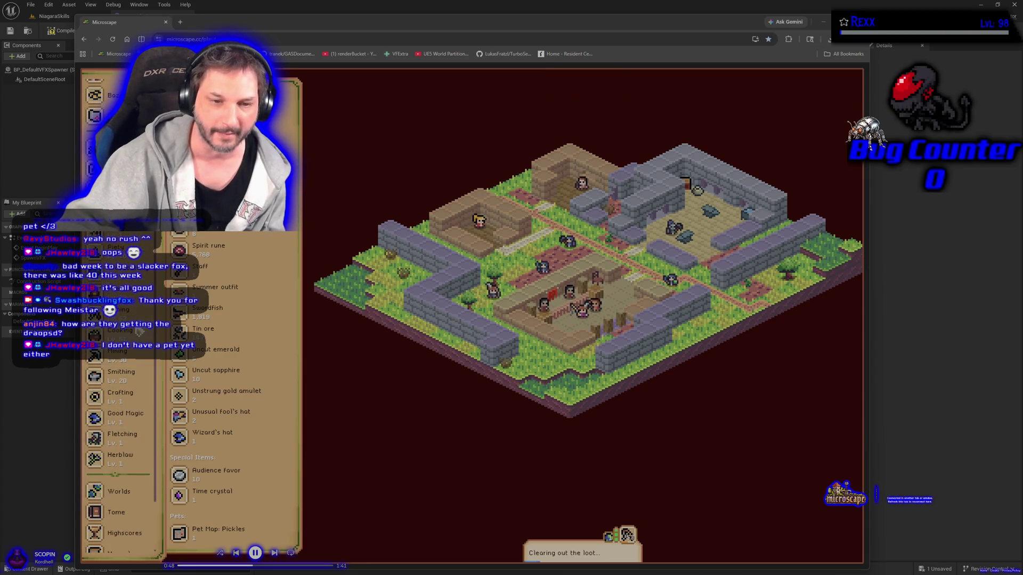
click(139, 332)
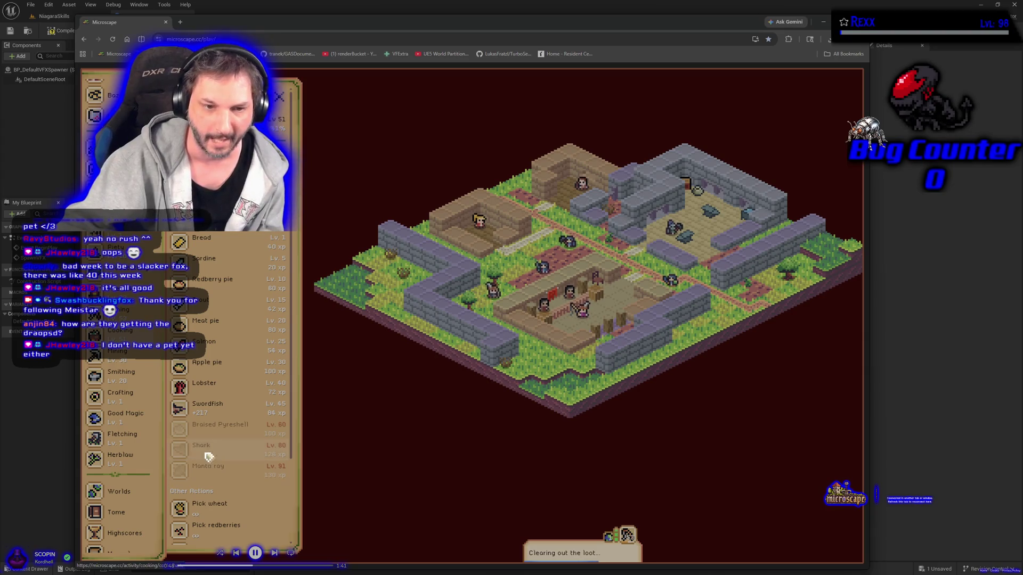
click(125, 311)
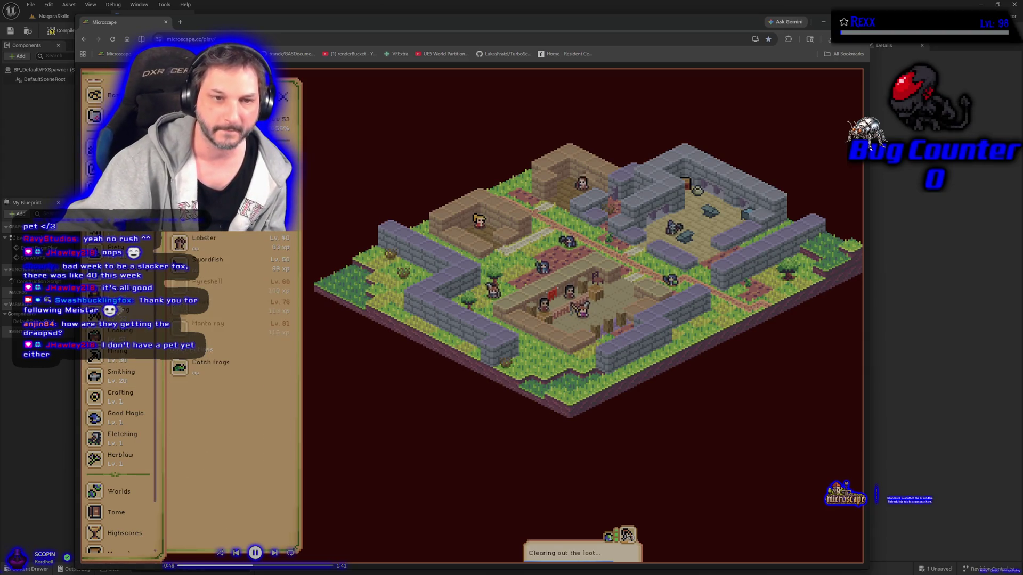
click(132, 339)
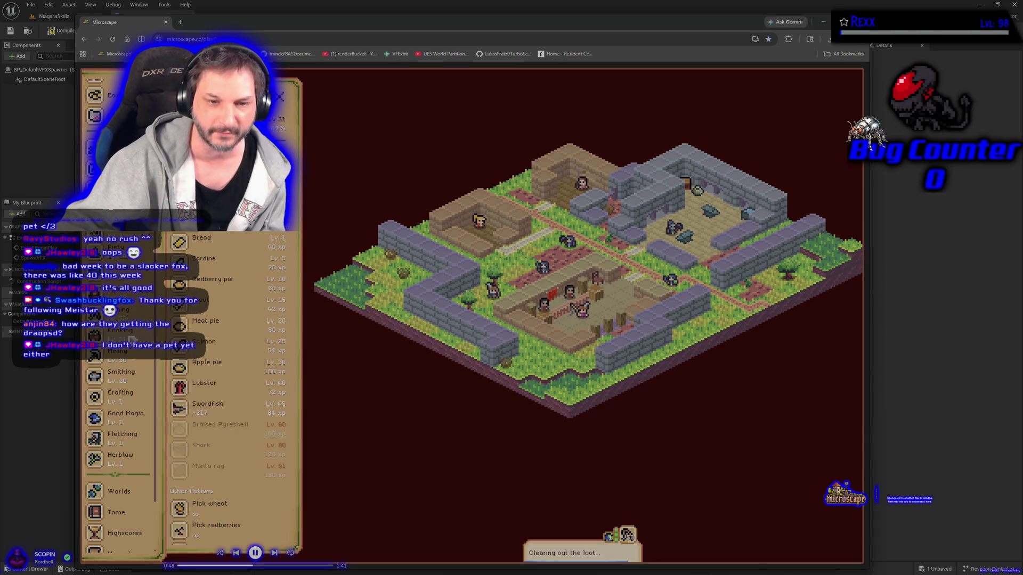
click(126, 320)
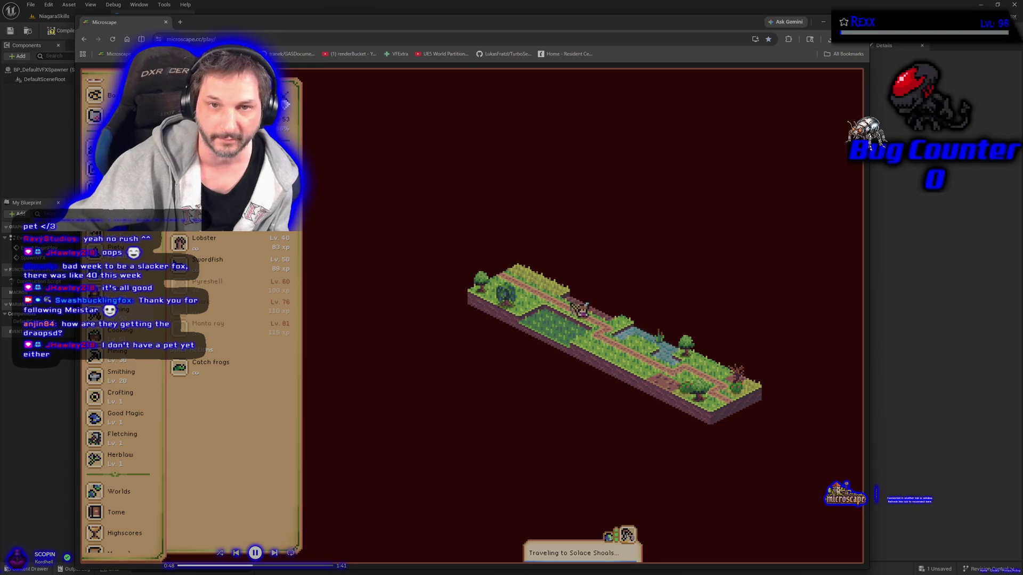
click(165, 23)
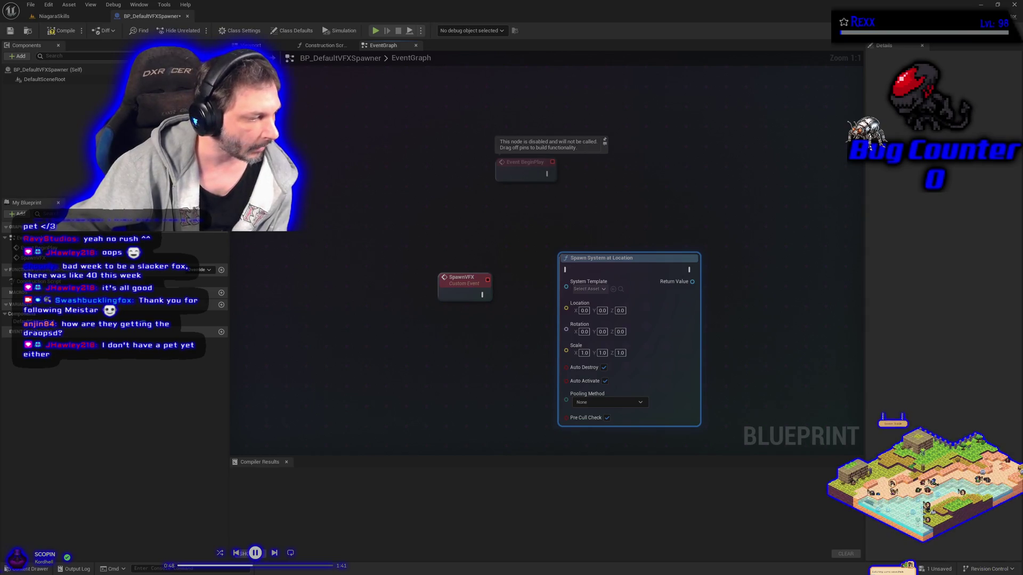
Step: Bring up a new Chrome tab with the Google page over the Blueprint editor
key(super+1)
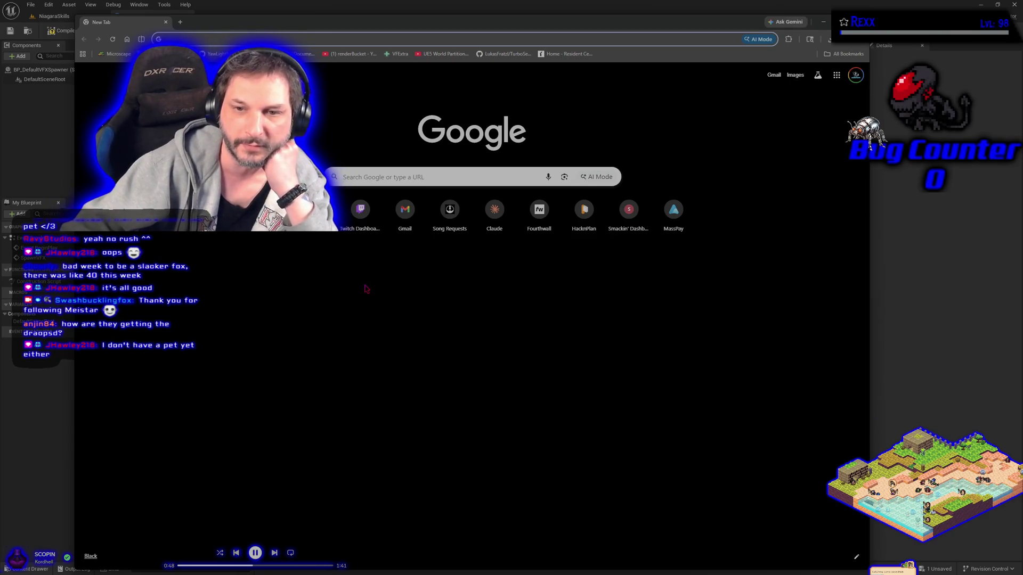
Step: Load the Microscape page from its bookmark, then hide Chrome to reveal the event graph
click(118, 54)
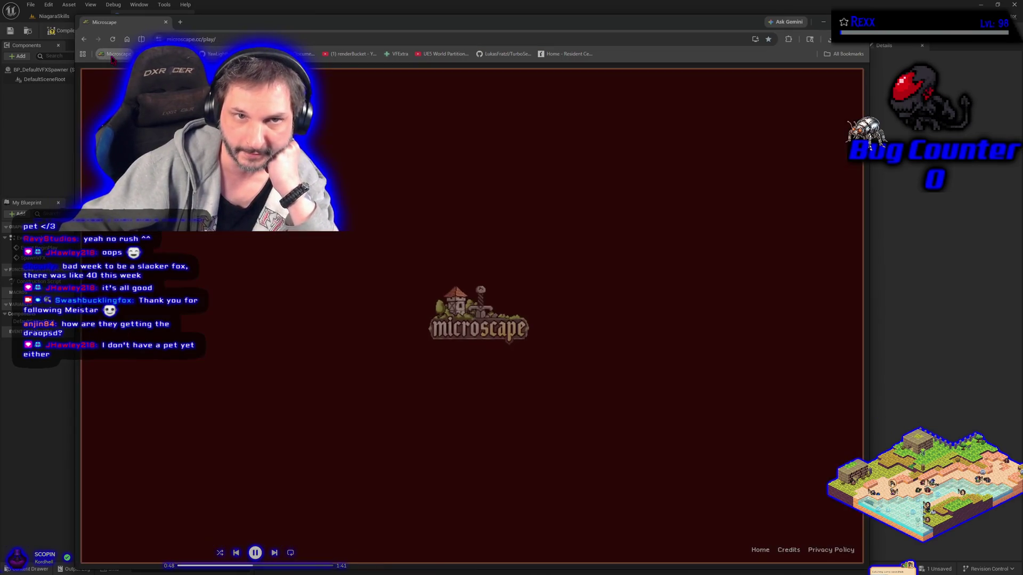
key(super+1)
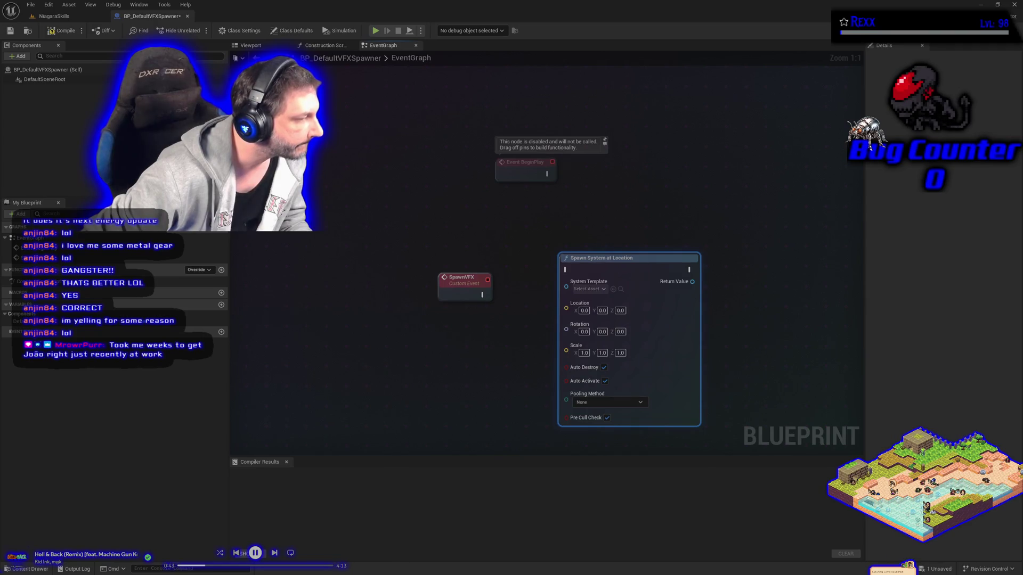
Step: Pause and skip the background music, then pull a wire from the System Template pin
click(256, 552)
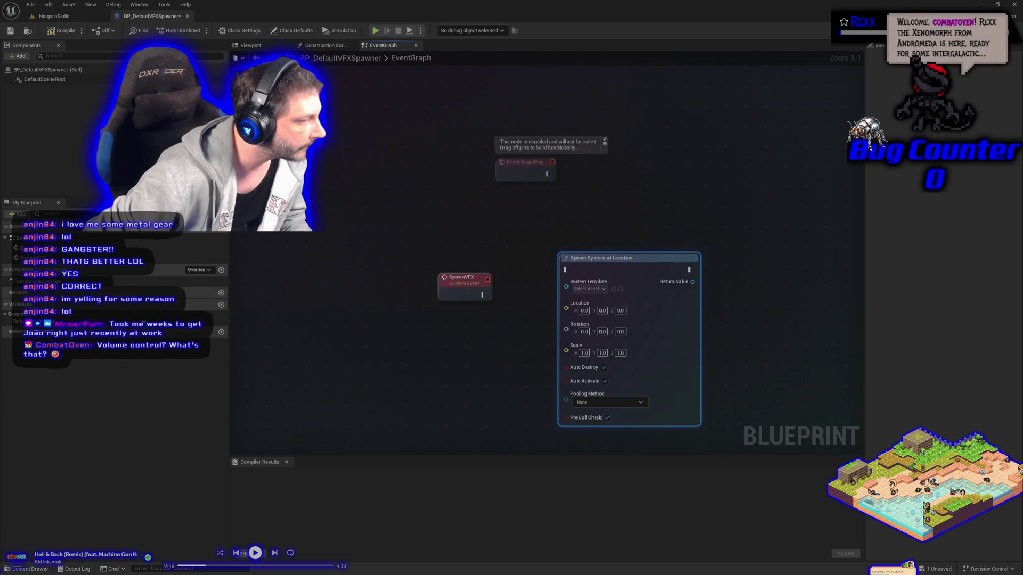
key(XF86AudioNext)
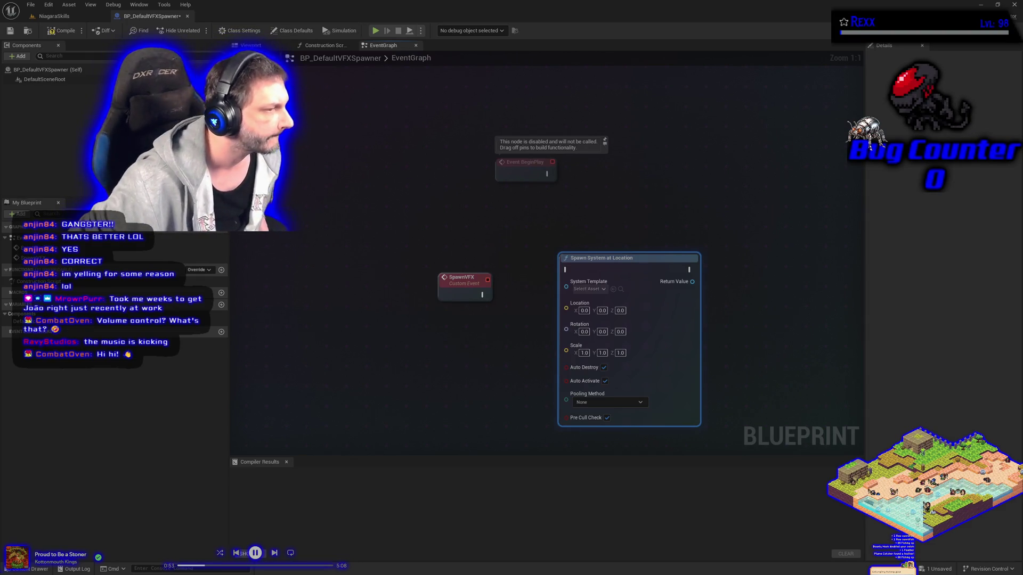
drag(565, 286, 465, 349)
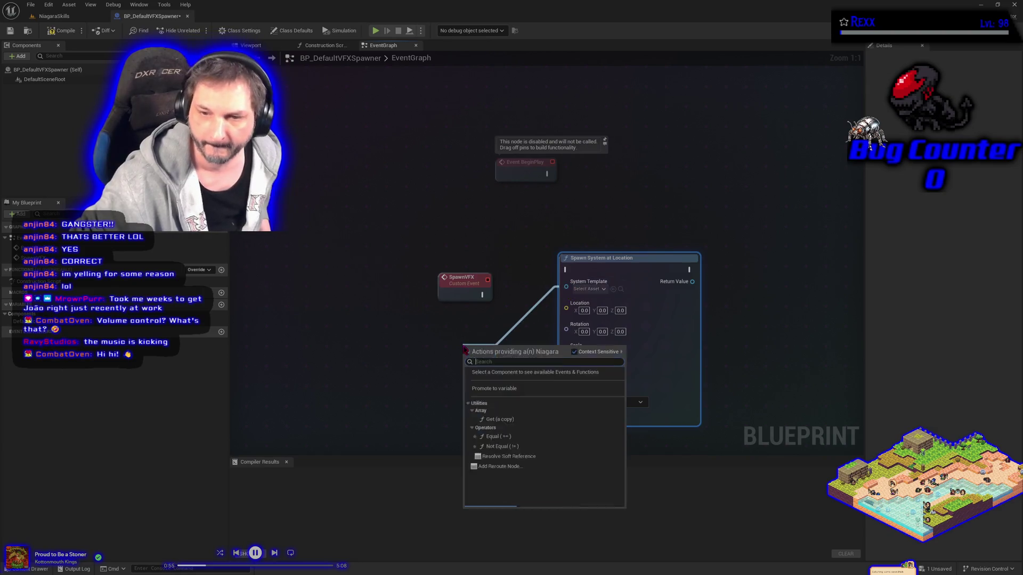
Step: Promote the System Template pin to variable VFXToSpawn, compile with F7, and save with Ctrl+S
click(480, 389)
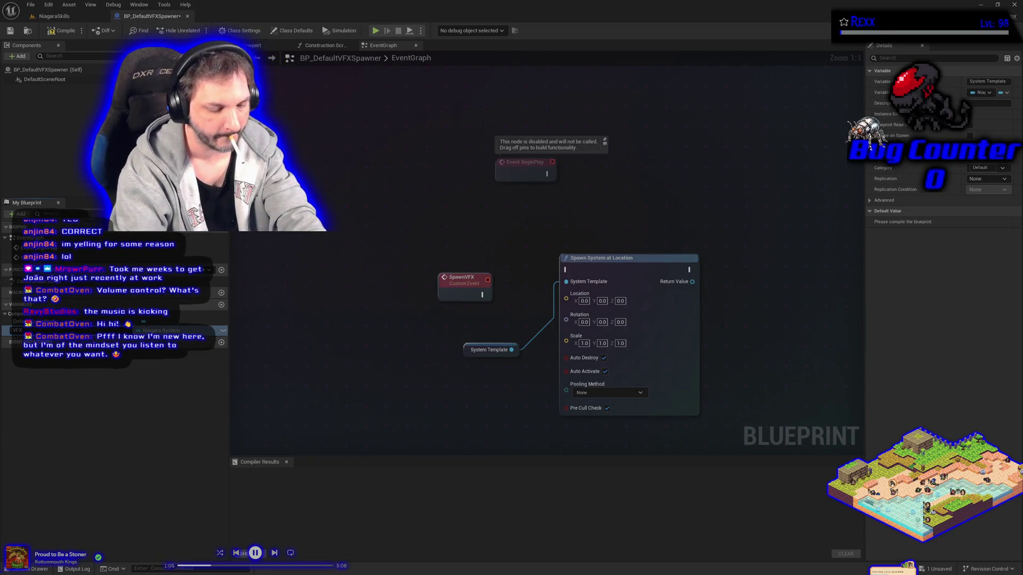
key(Return)
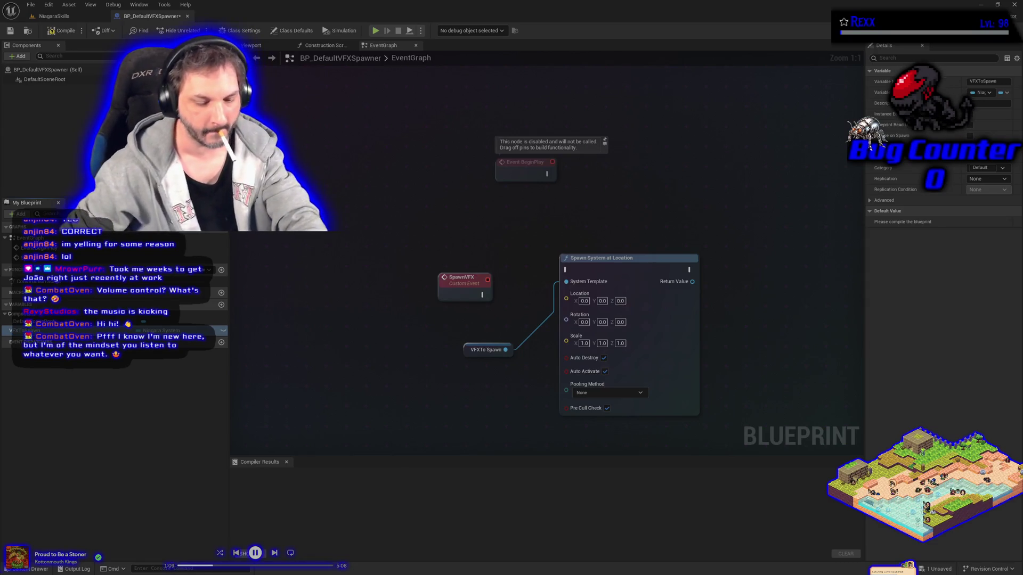
key(F7)
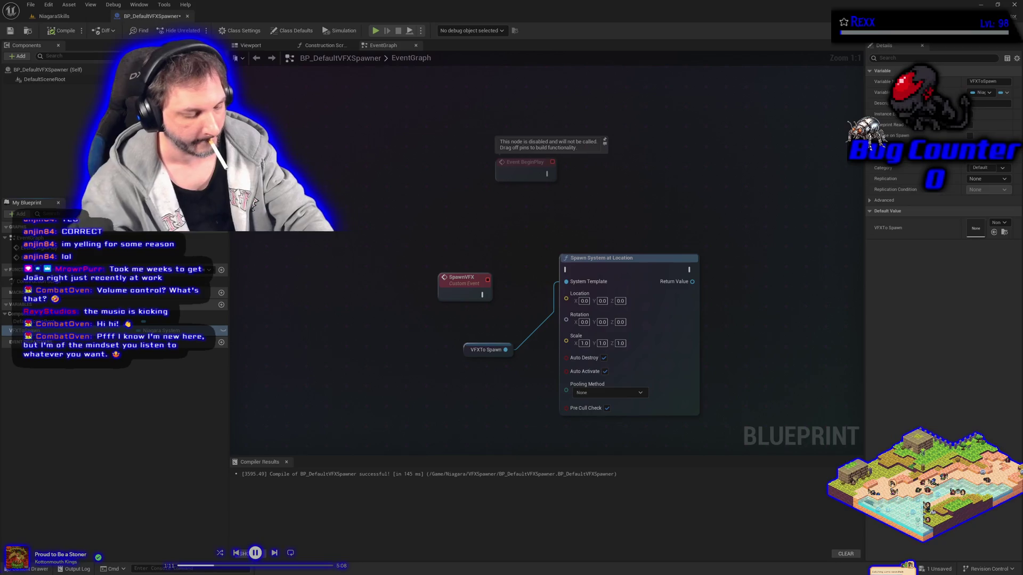
key(ctrl+s)
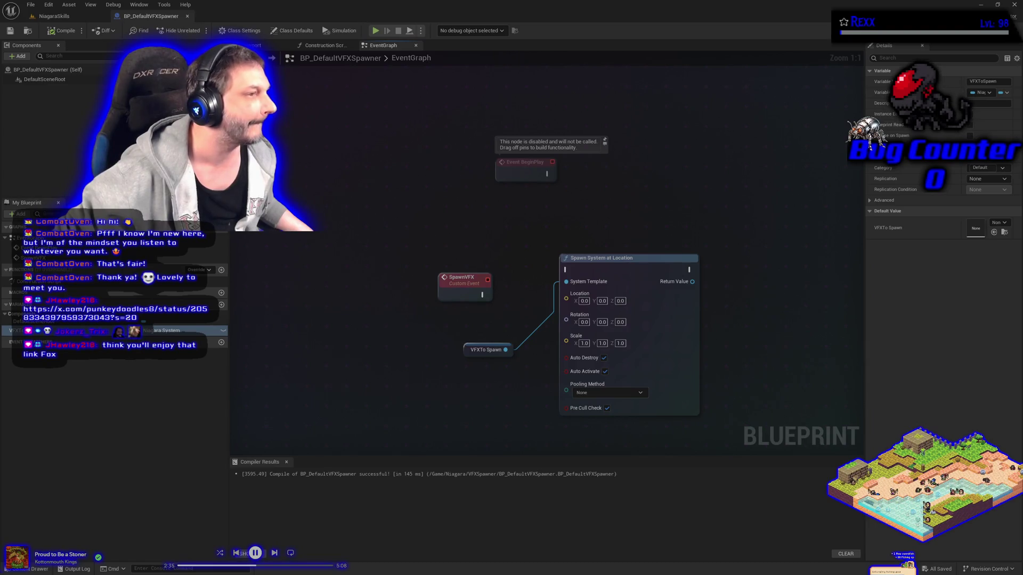
Step: Move the Chrome window with the 'I CAST FIREBALL!!' X post onto the main screen
mouse_move(479, 574)
mouse_down()
mouse_move(481, 320)
mouse_move(440, 126)
mouse_move(386, 128)
mouse_move(425, 61)
mouse_up()
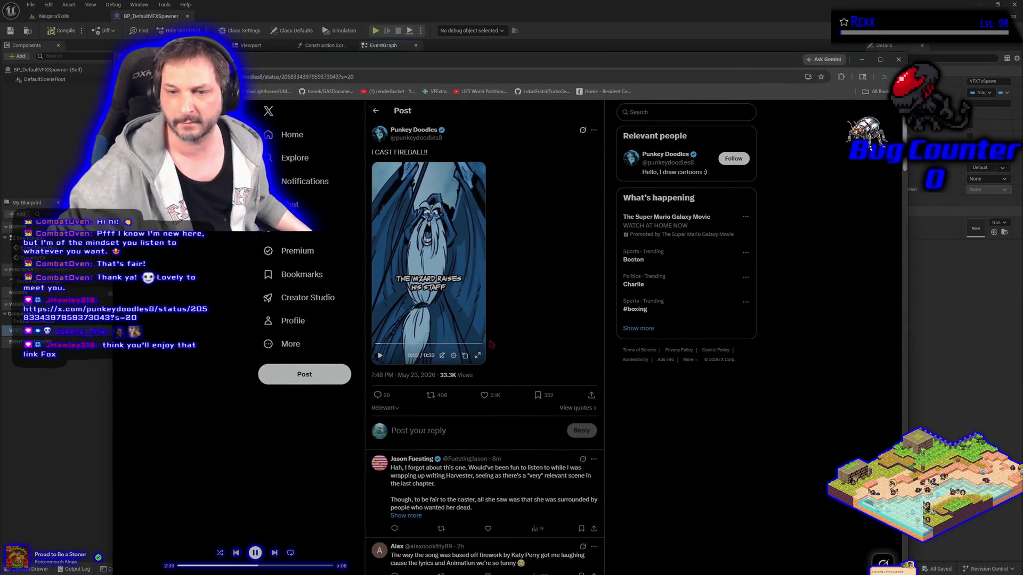
Step: Play the fireball wizard clip full screen with the music paused, then exit full screen
key(f)
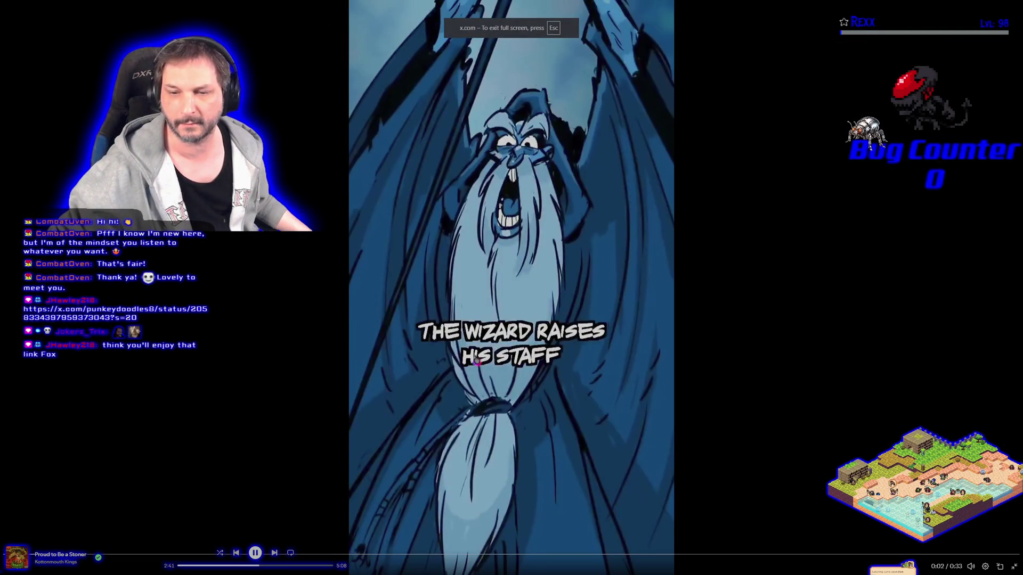
mouse_move(970, 568)
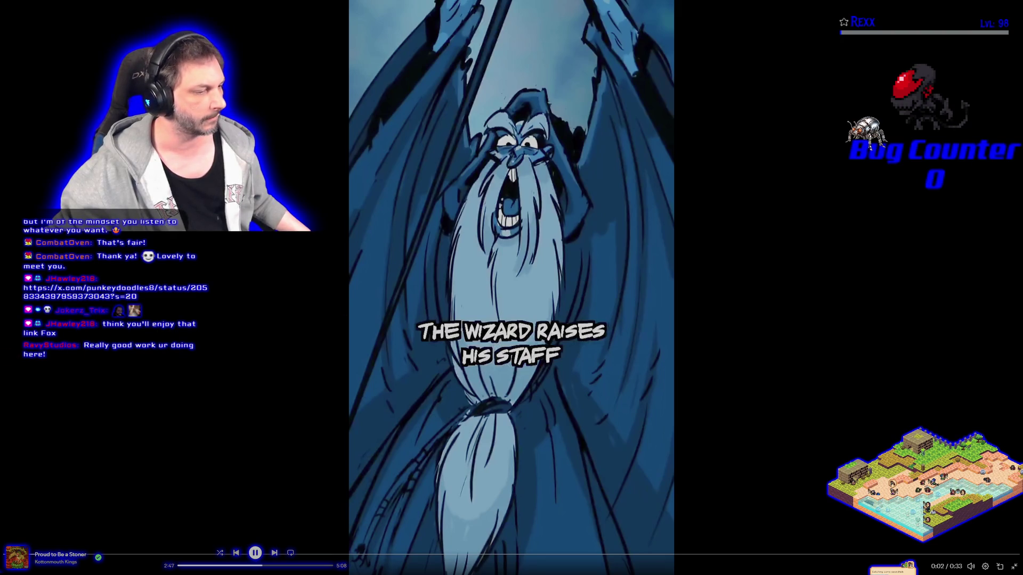
click(255, 553)
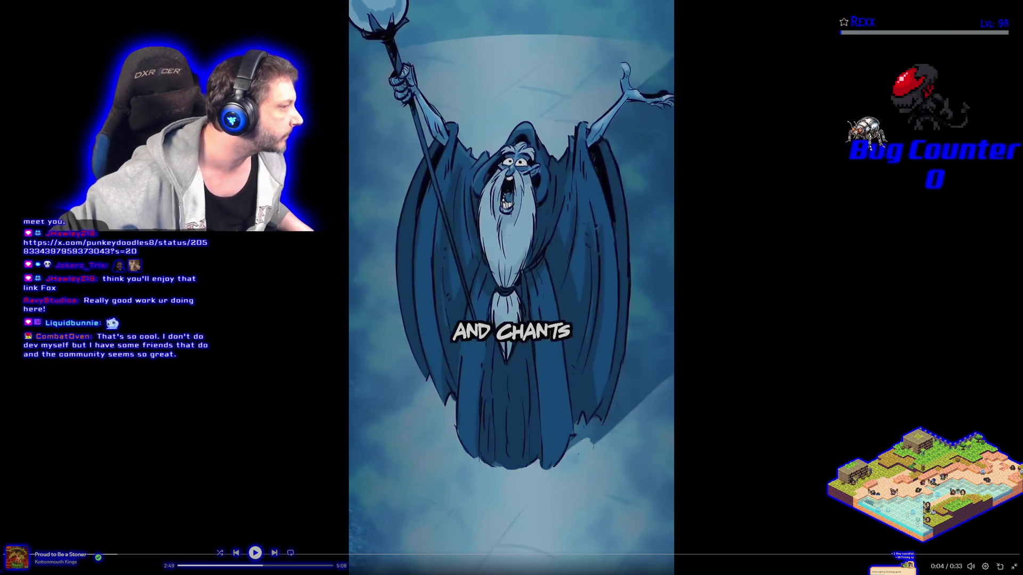
click(427, 234)
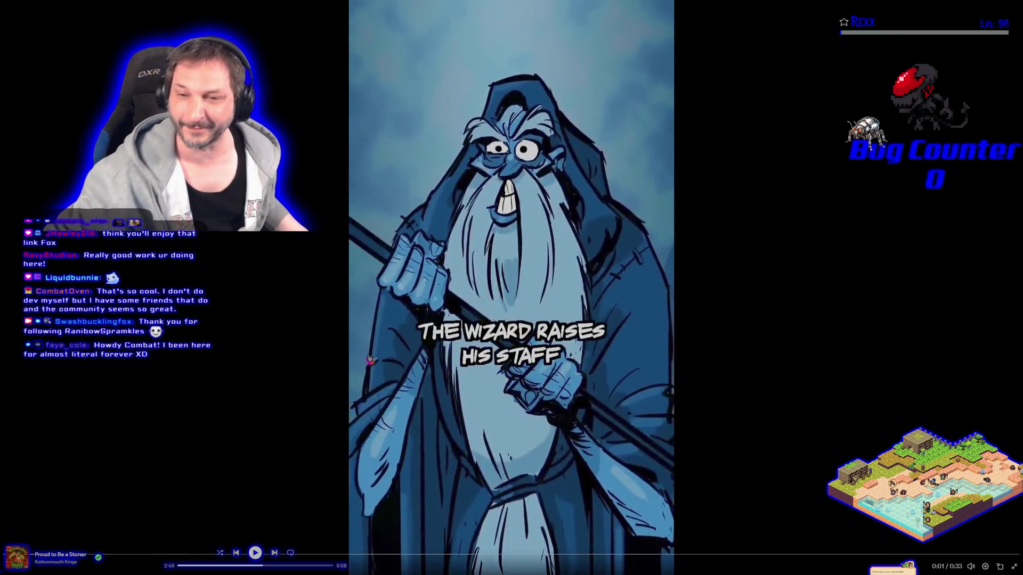
key(space)
Step: Leave full-screen and like and repost the wizard cartoon post on X
key(Escape)
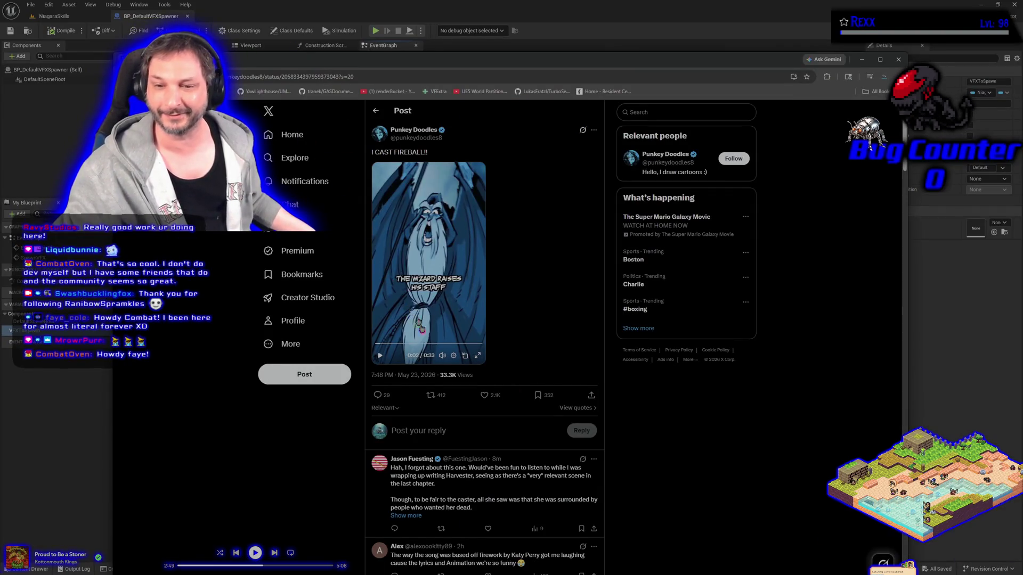
click(482, 394)
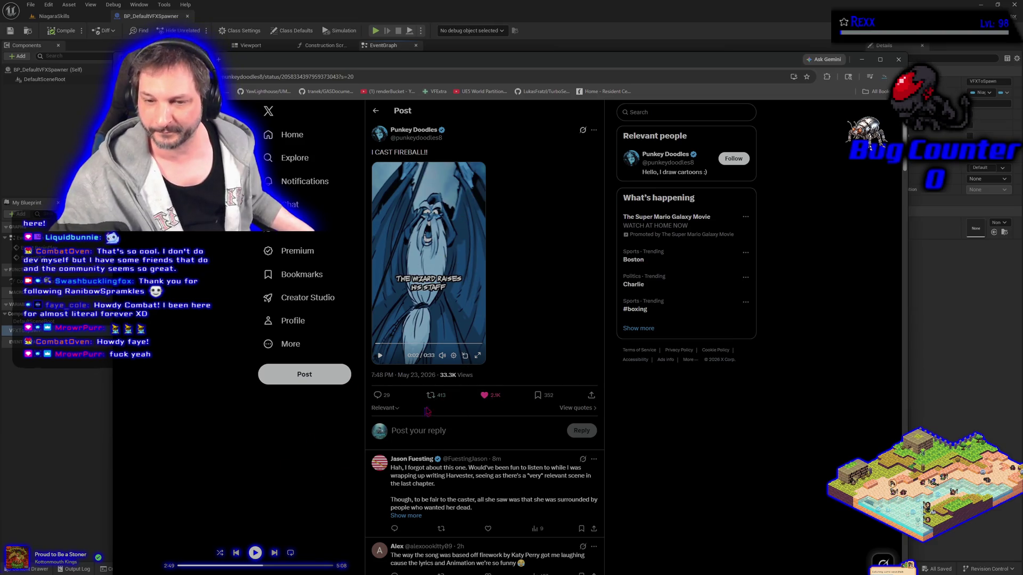
click(444, 403)
click(417, 403)
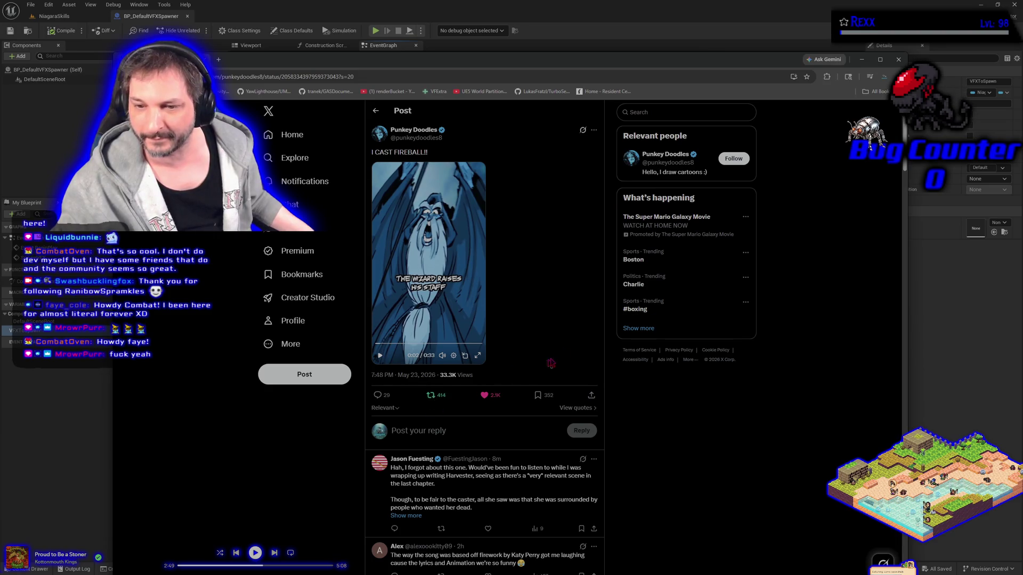
key(alt+Tab)
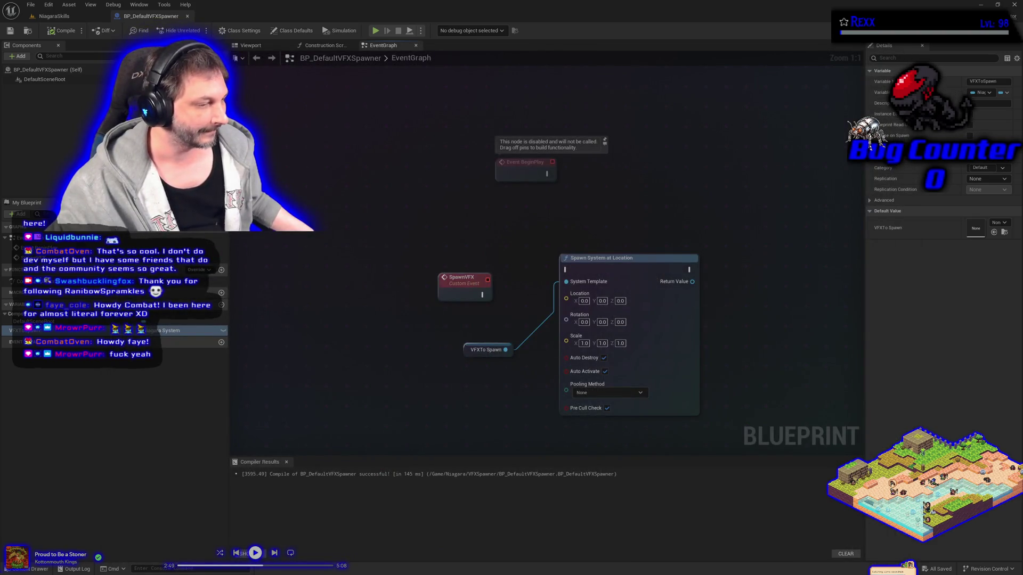
key(XF86AudioPlay)
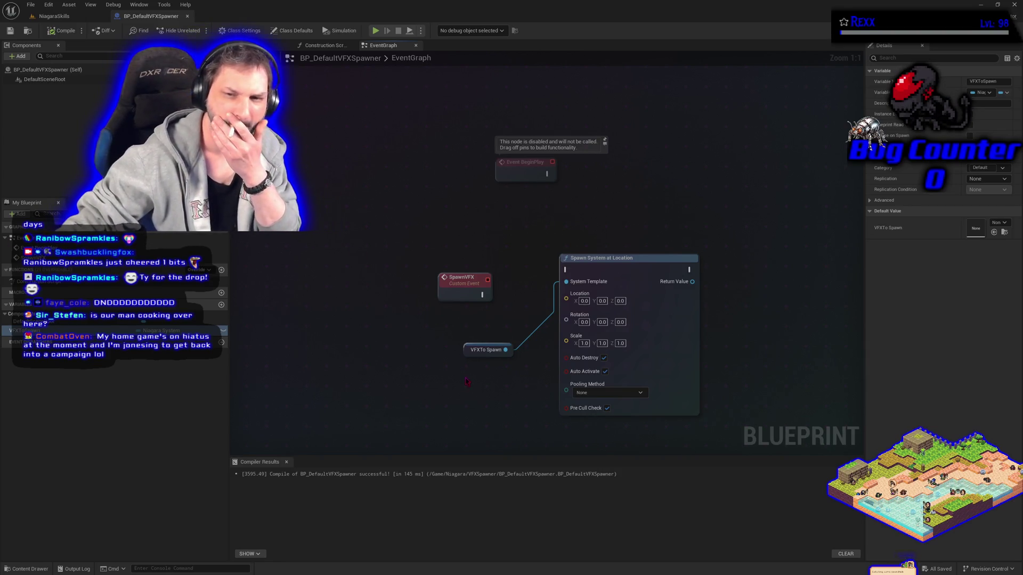
click(53, 16)
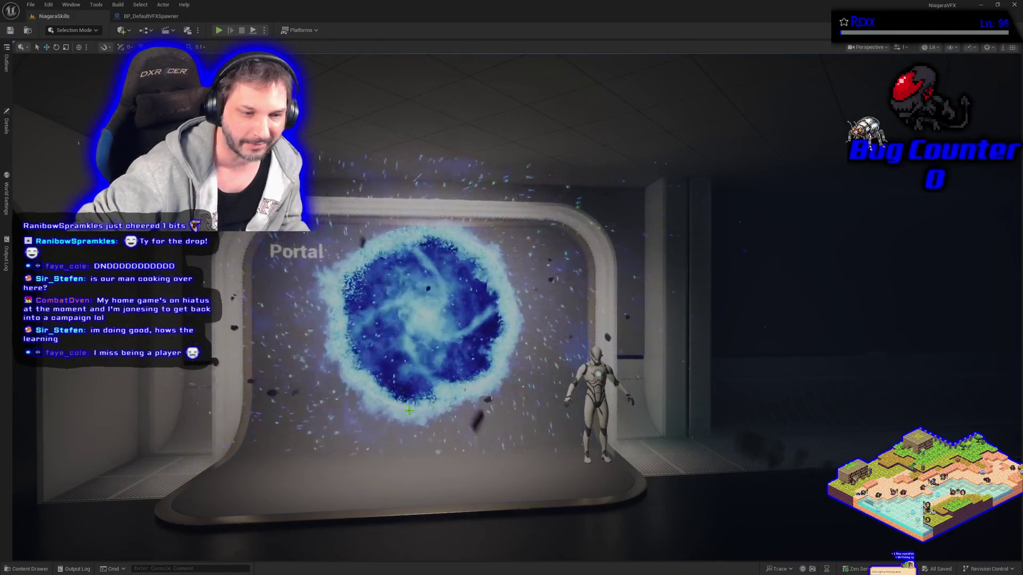
Step: Move the NiagaraSkills viewport toward the portal and briefly play-test the level
drag(641, 443, 495, 427)
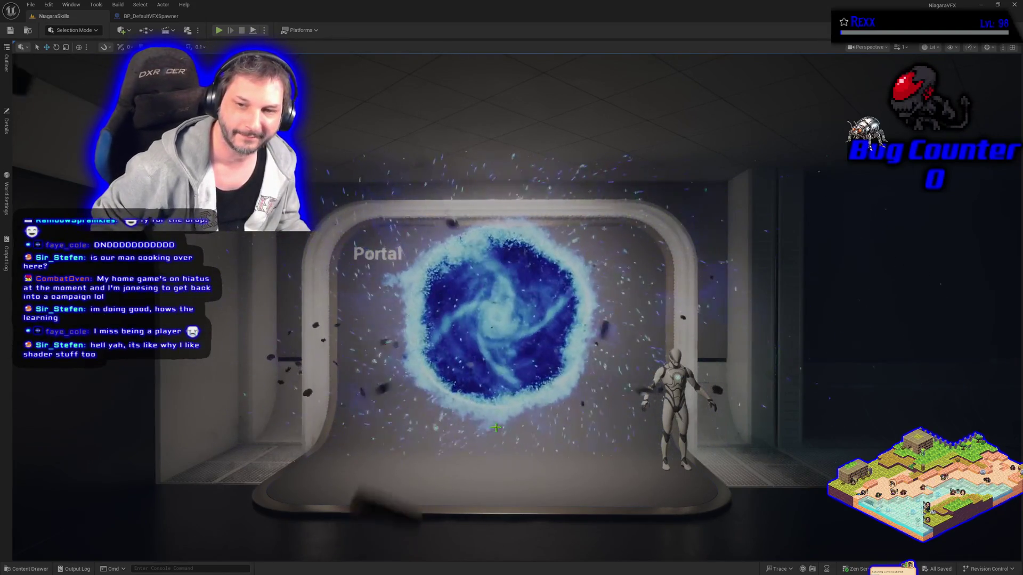
key(alt+p)
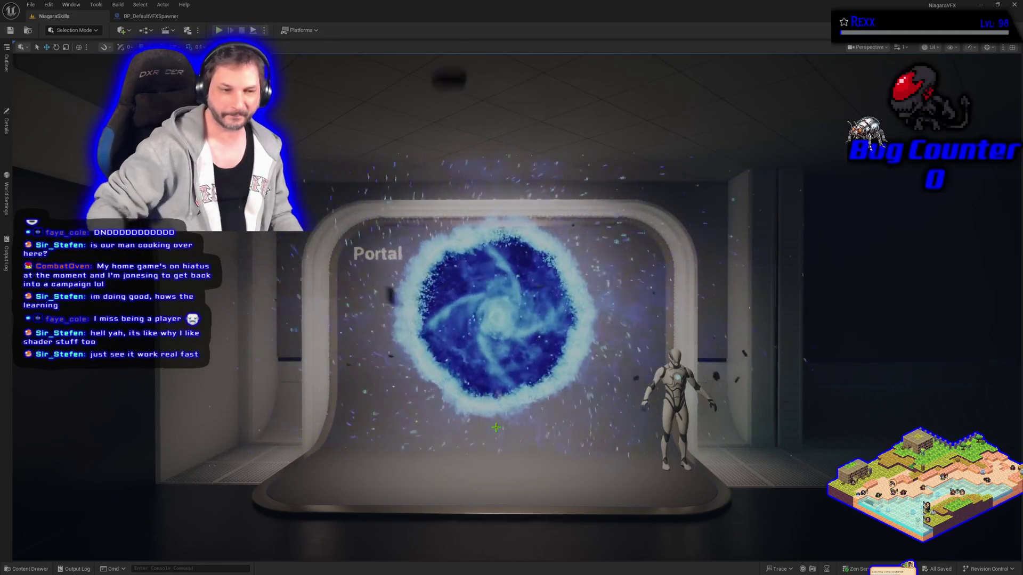
key(Escape)
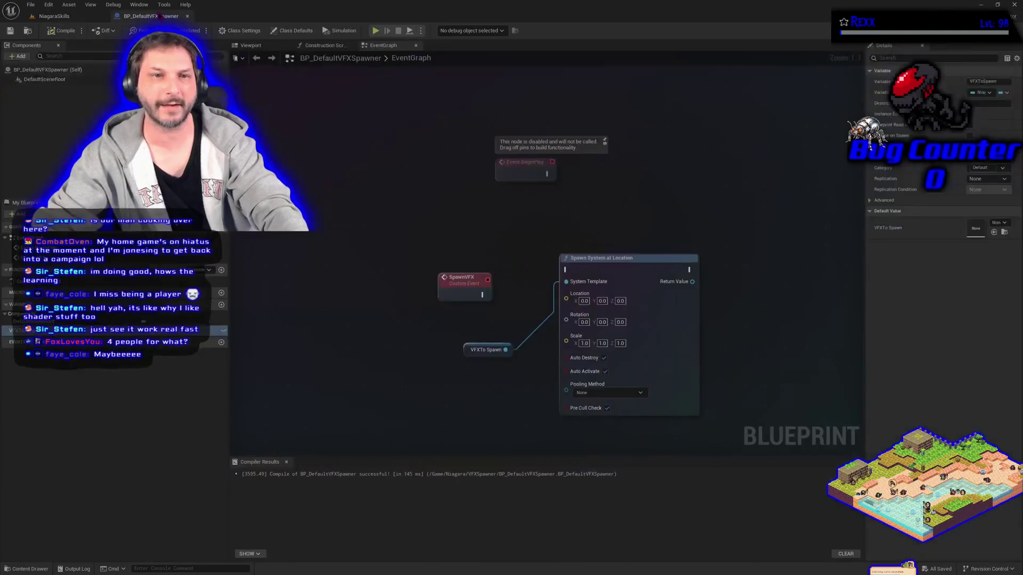
click(151, 16)
Step: Connect SpawnVFX's exec output to Spawn System at Location and tidy the VFXToSpawn node
drag(429, 319, 358, 274)
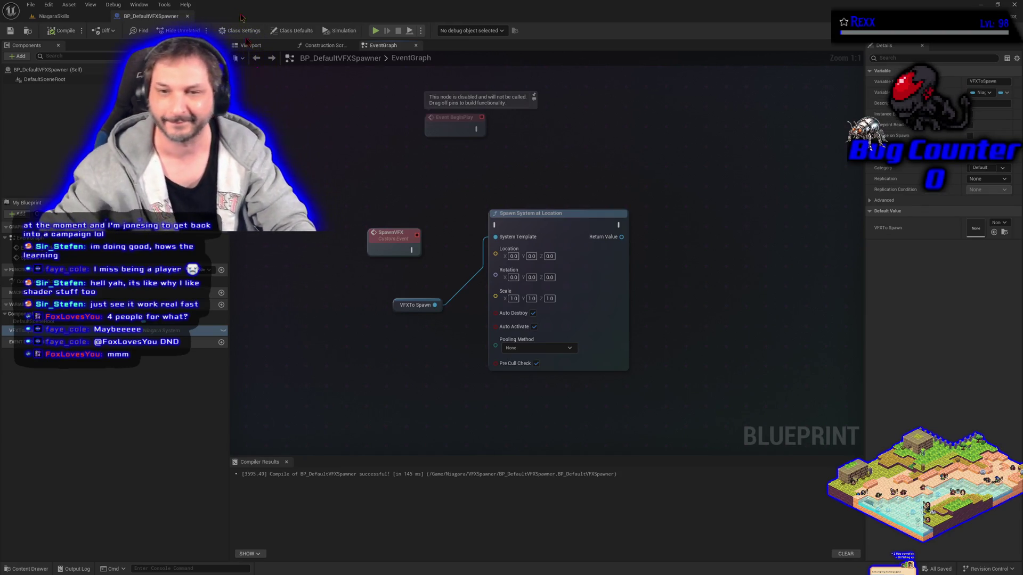
drag(552, 214, 552, 239)
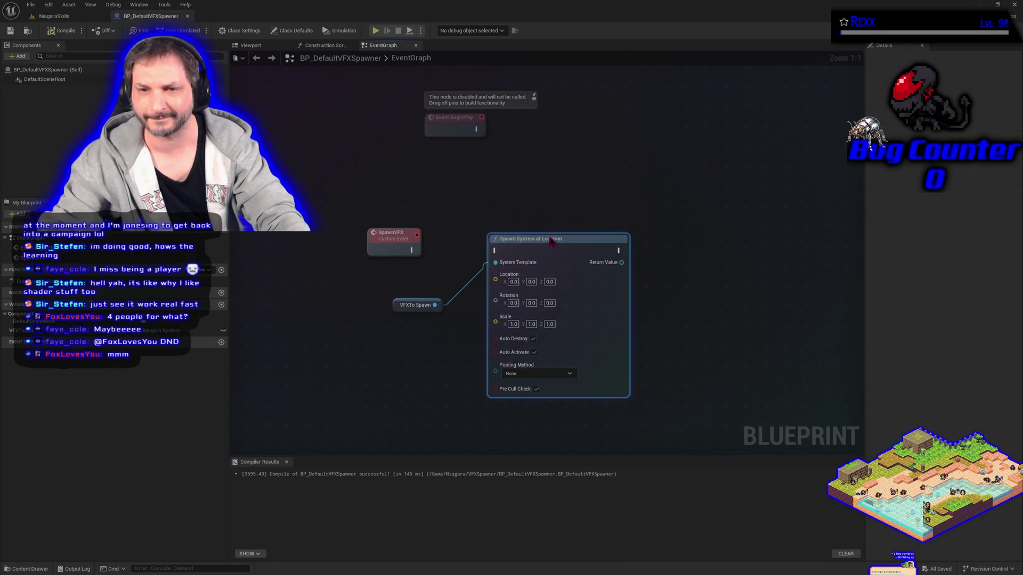
click(408, 250)
drag(412, 250, 496, 251)
drag(398, 304, 437, 266)
click(421, 348)
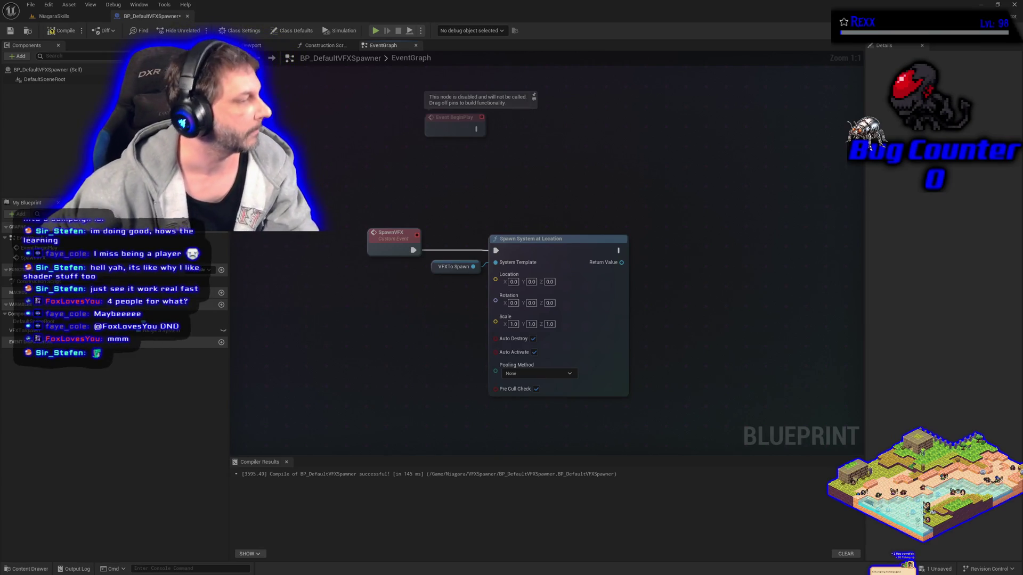
Step: Add a Get Actor Location node feeding the spawn node's Location, then save the Blueprint
right_click(296, 347)
text(get ac)
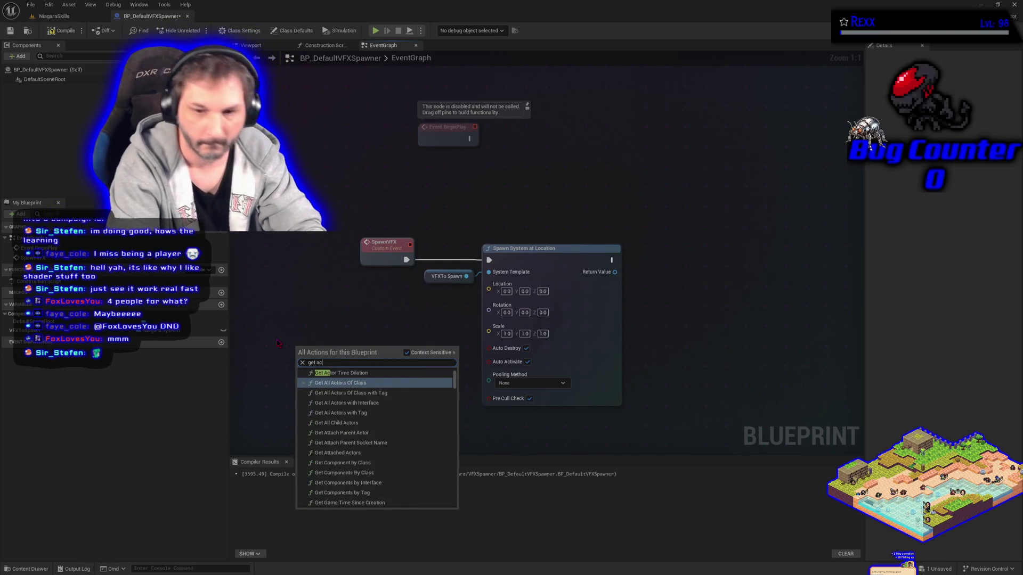
text(tor locatio)
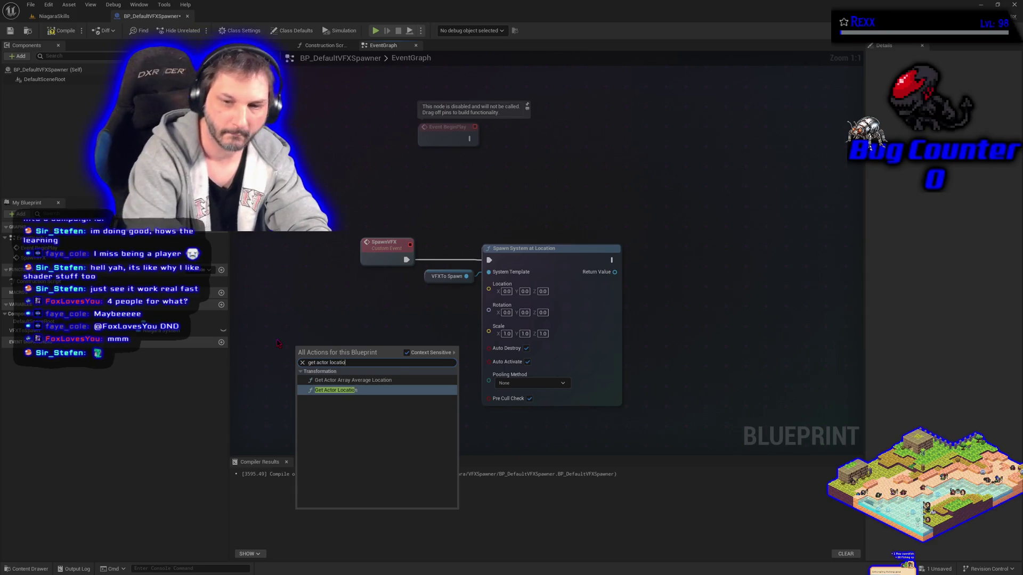
key(Return)
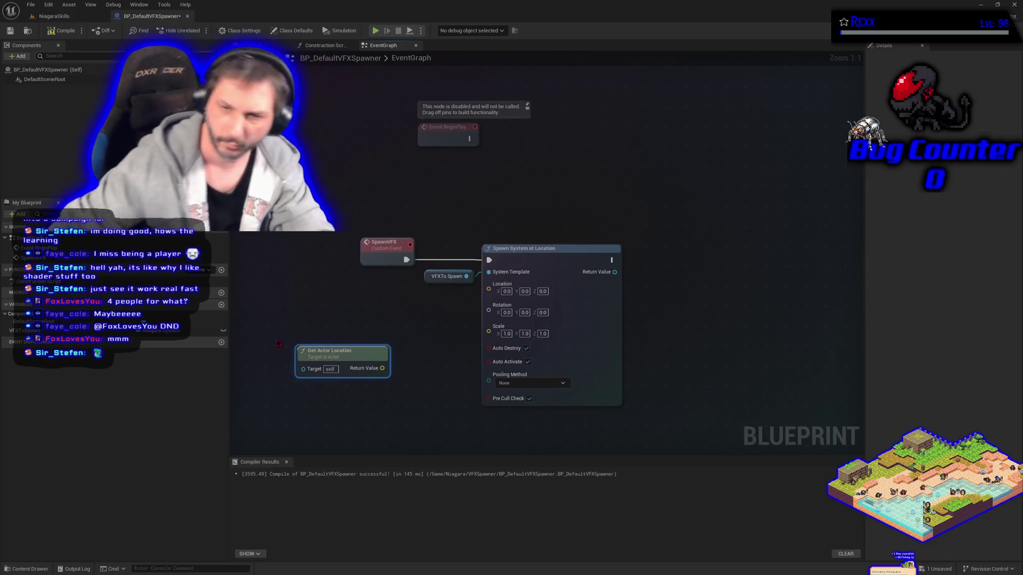
mouse_move(368, 362)
mouse_down()
mouse_move(426, 311)
mouse_move(488, 289)
mouse_up()
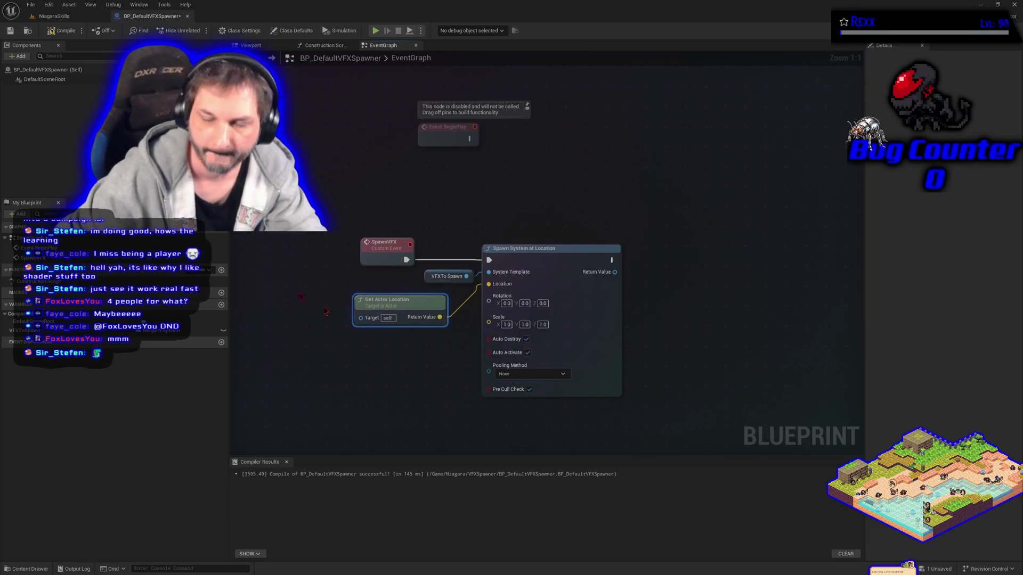
click(56, 17)
click(152, 16)
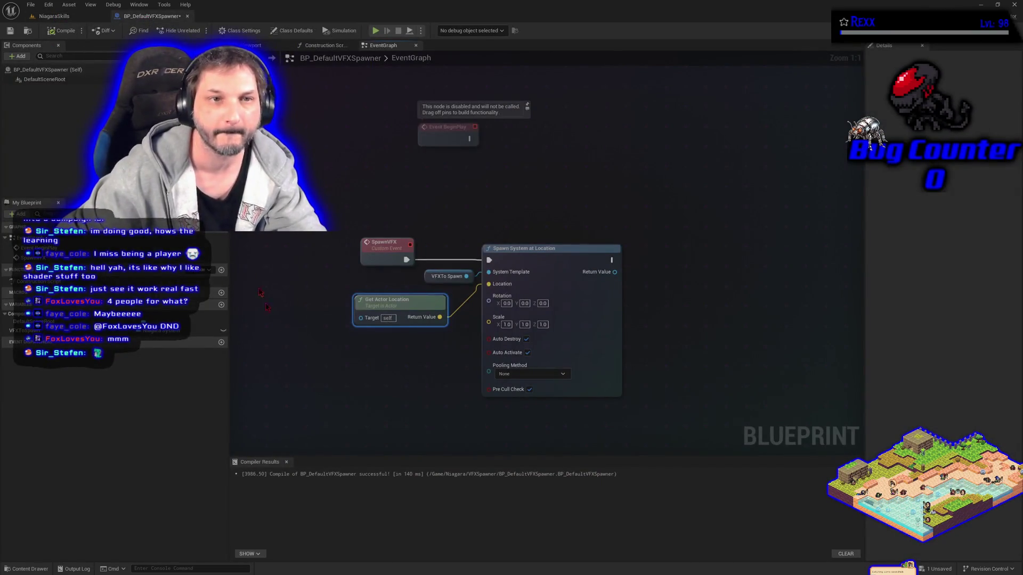
key(ctrl+s)
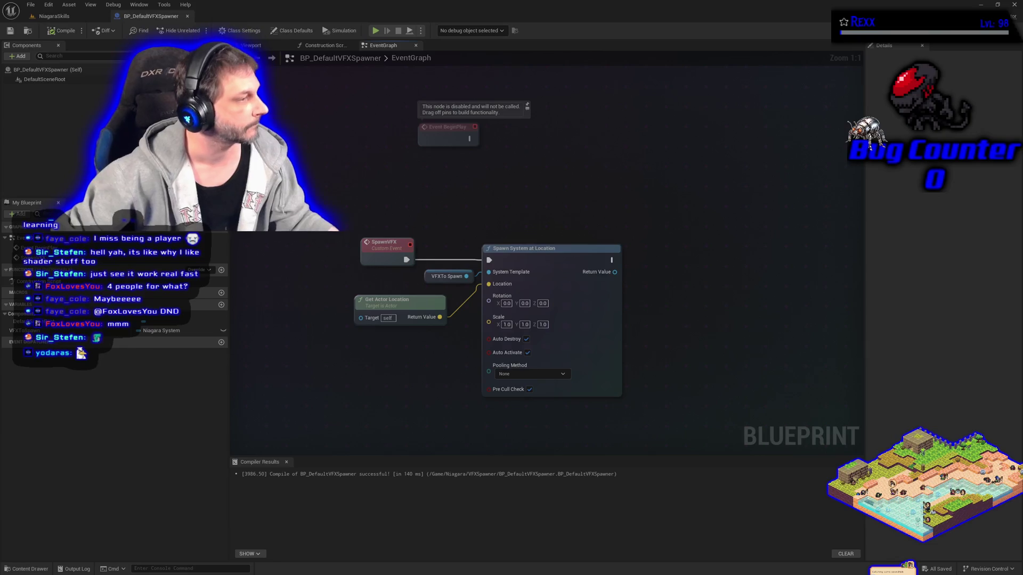
click(223, 330)
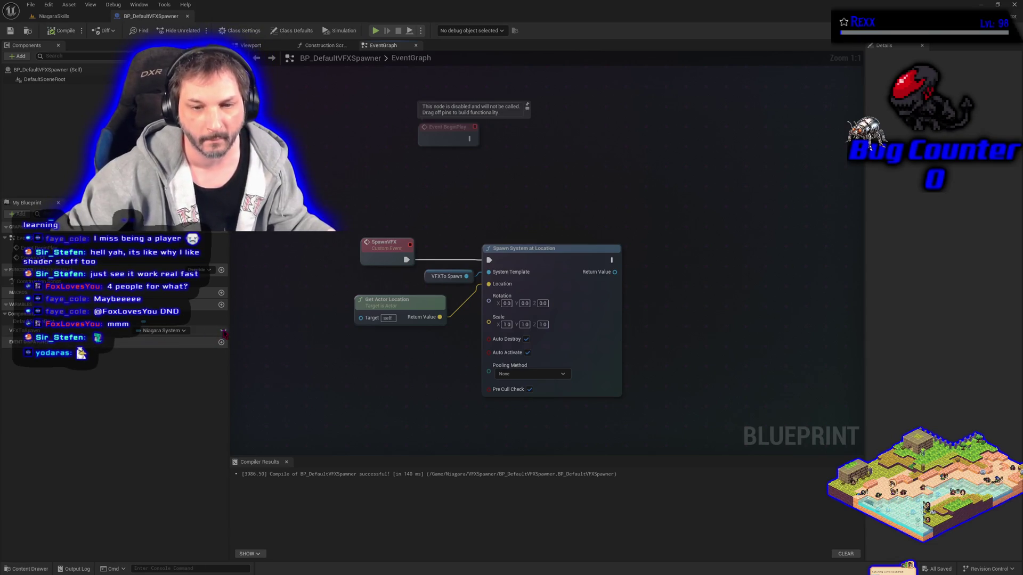
key(F7)
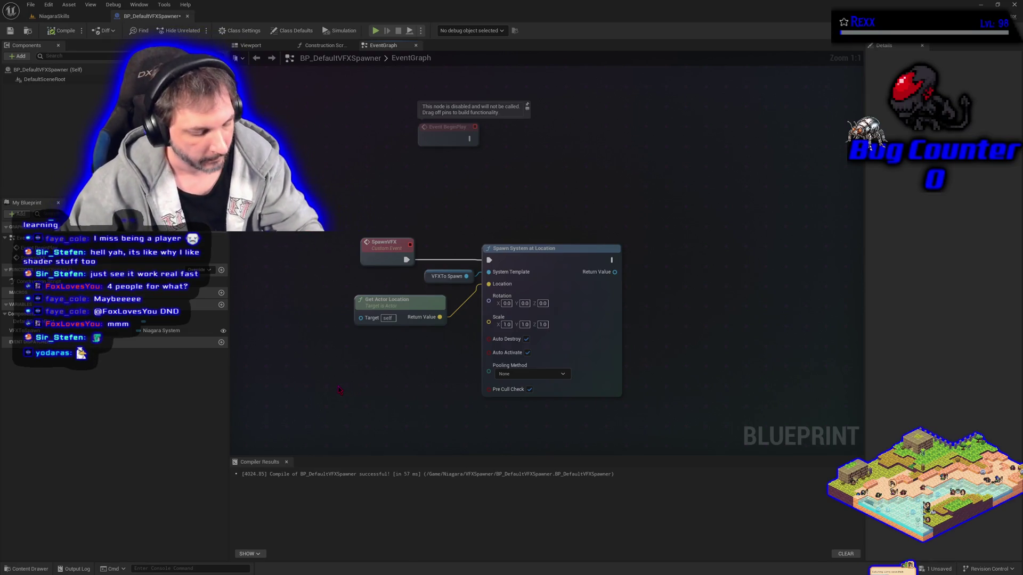
key(ctrl+s)
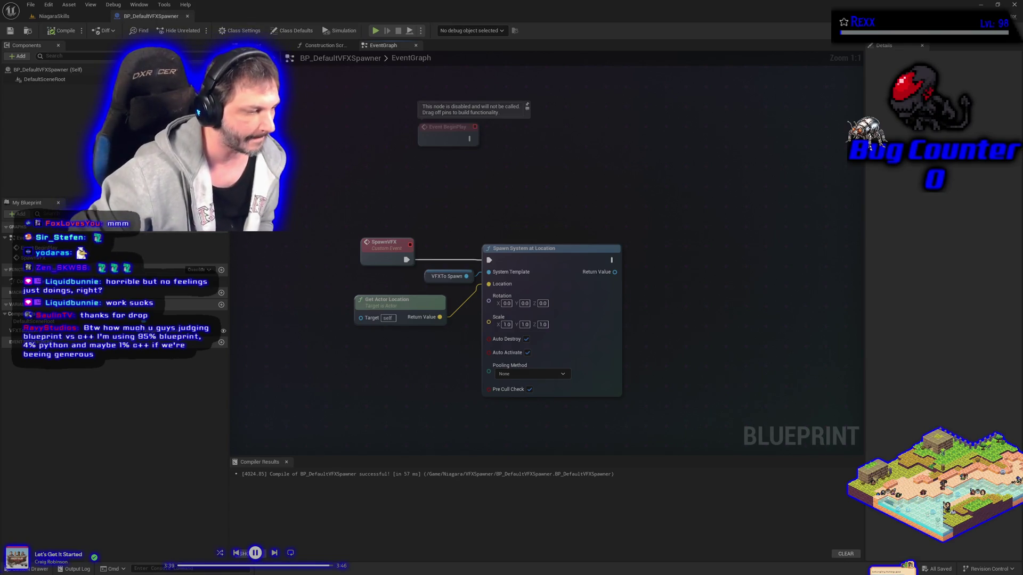
click(258, 555)
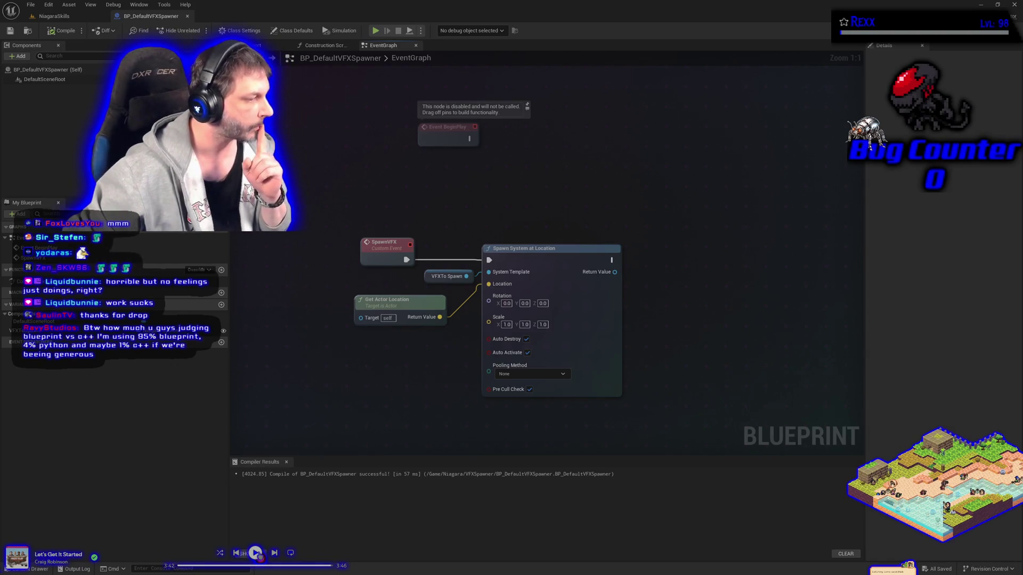